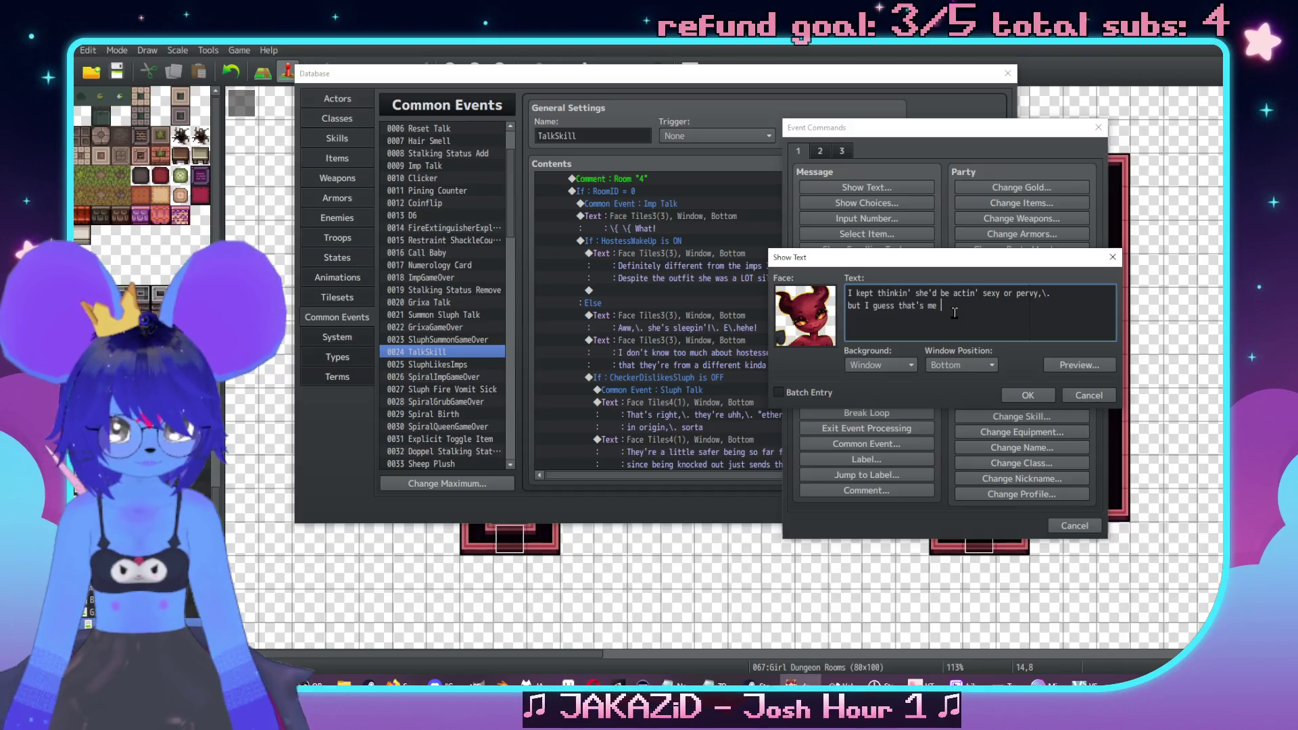
key("BackSpace")
Fix the hostess line to 'makin' assumptions.' and add a closing line 'Oh well,\. bitch.'
type("ki")
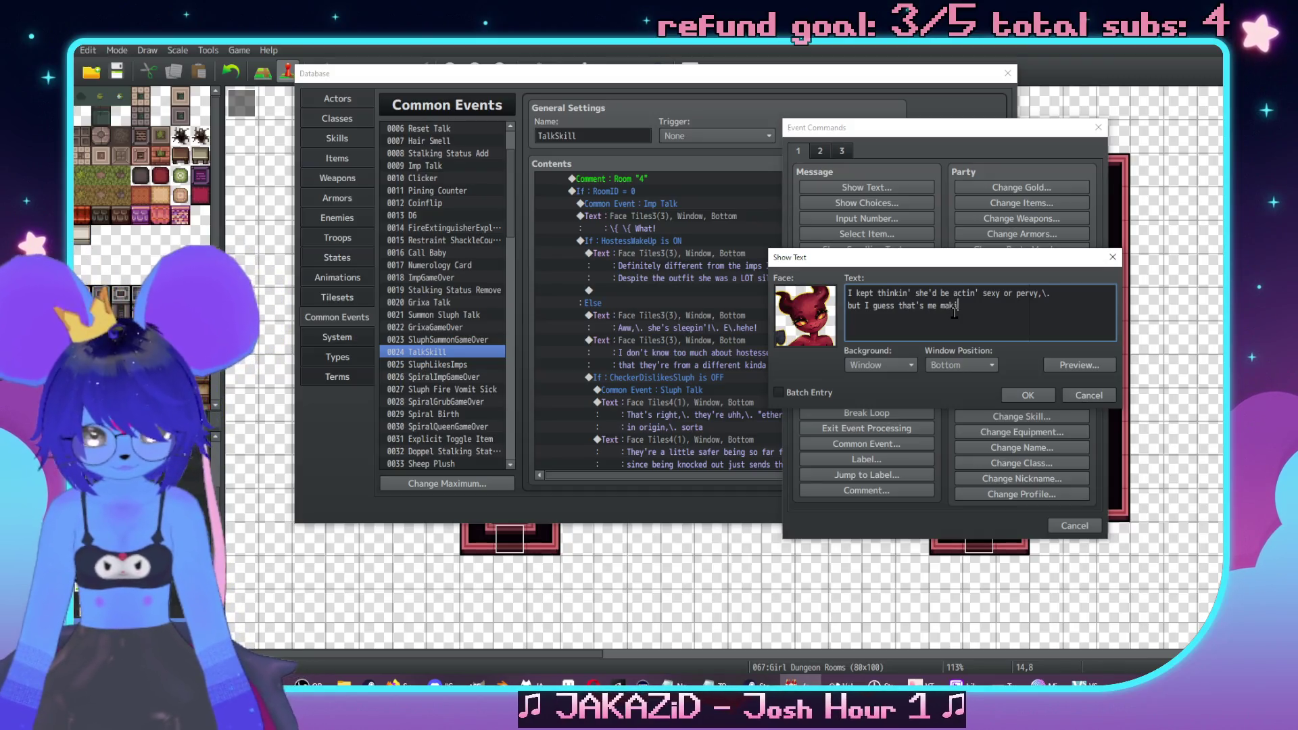
type("n' assumptions.\\.")
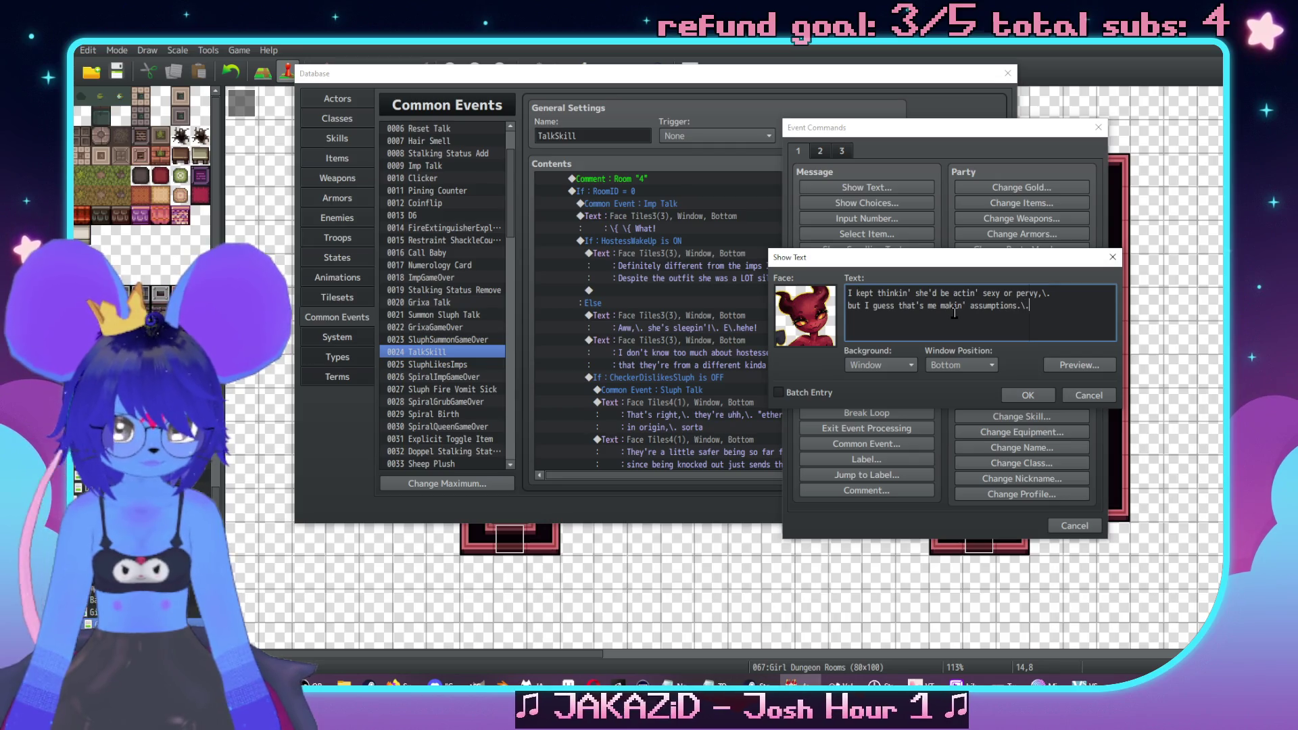
key("Return")
type("Oh well.")
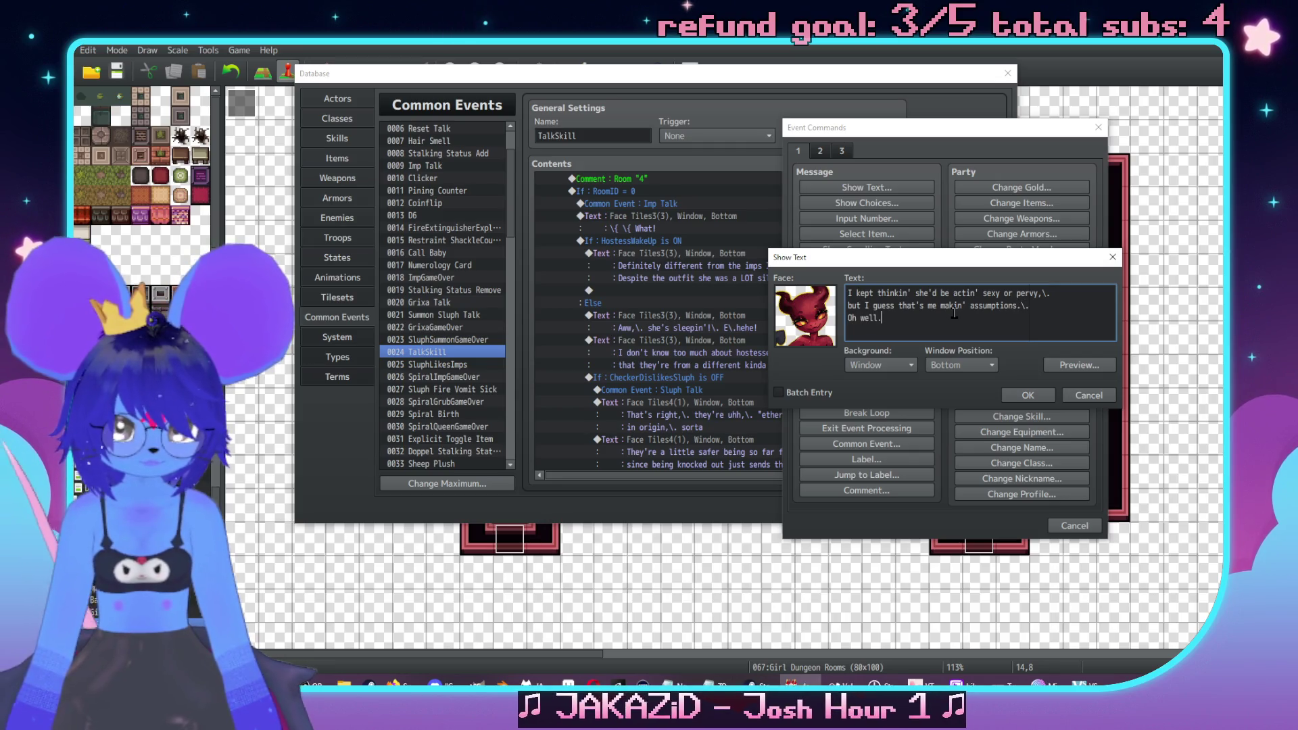
key("BackSpace")
type(",\\")
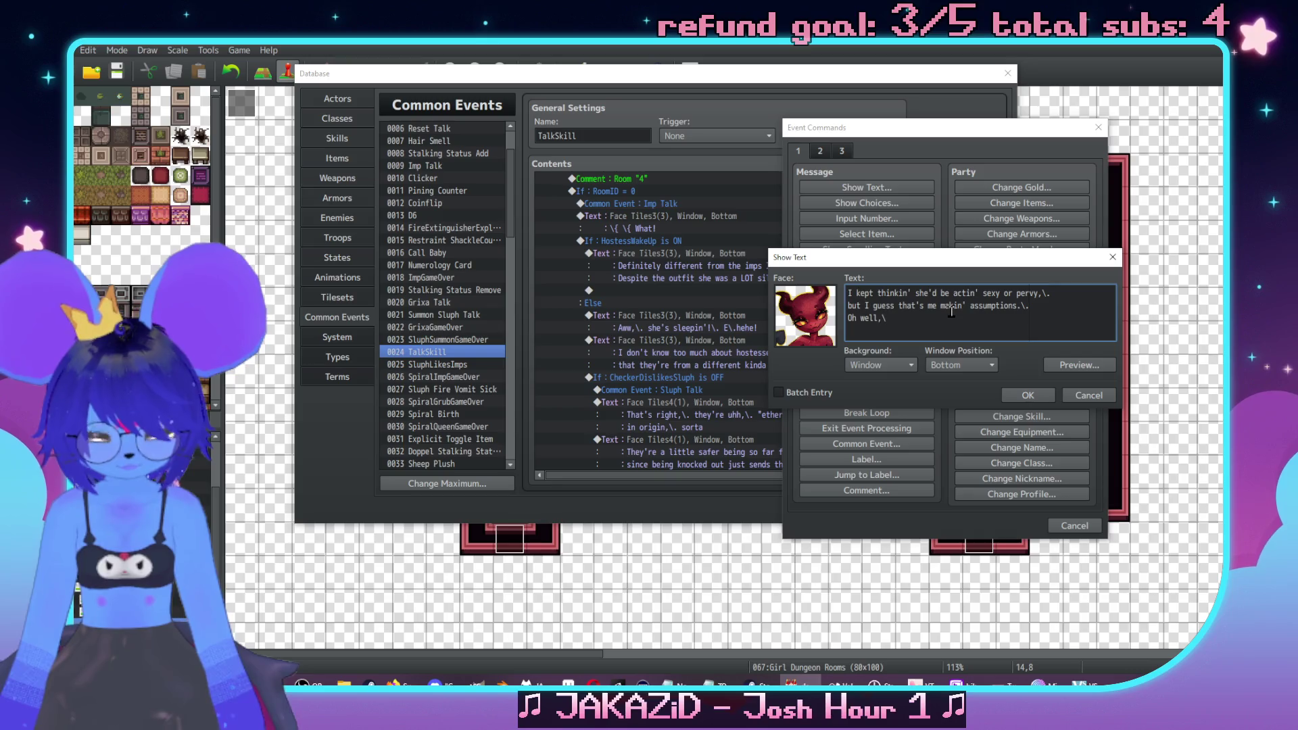
key("BackSpace")
type("bitch.")
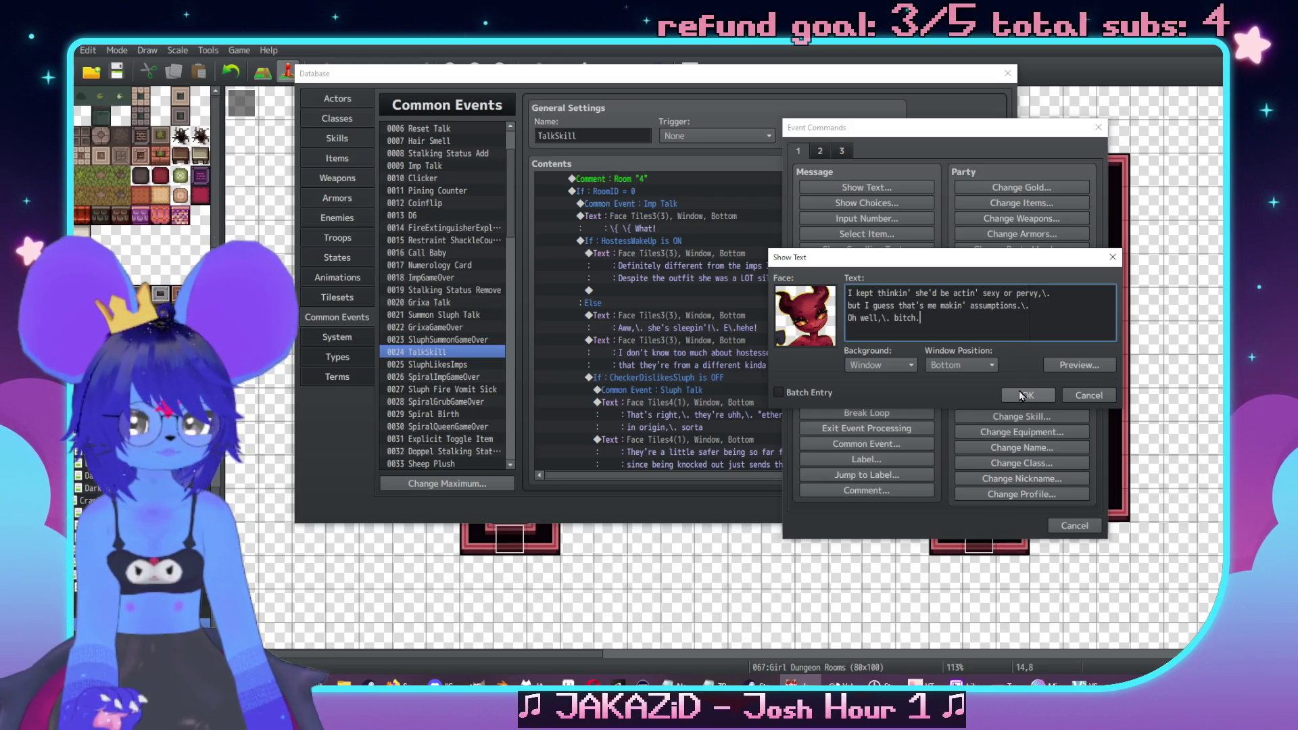
left_click(1019, 391)
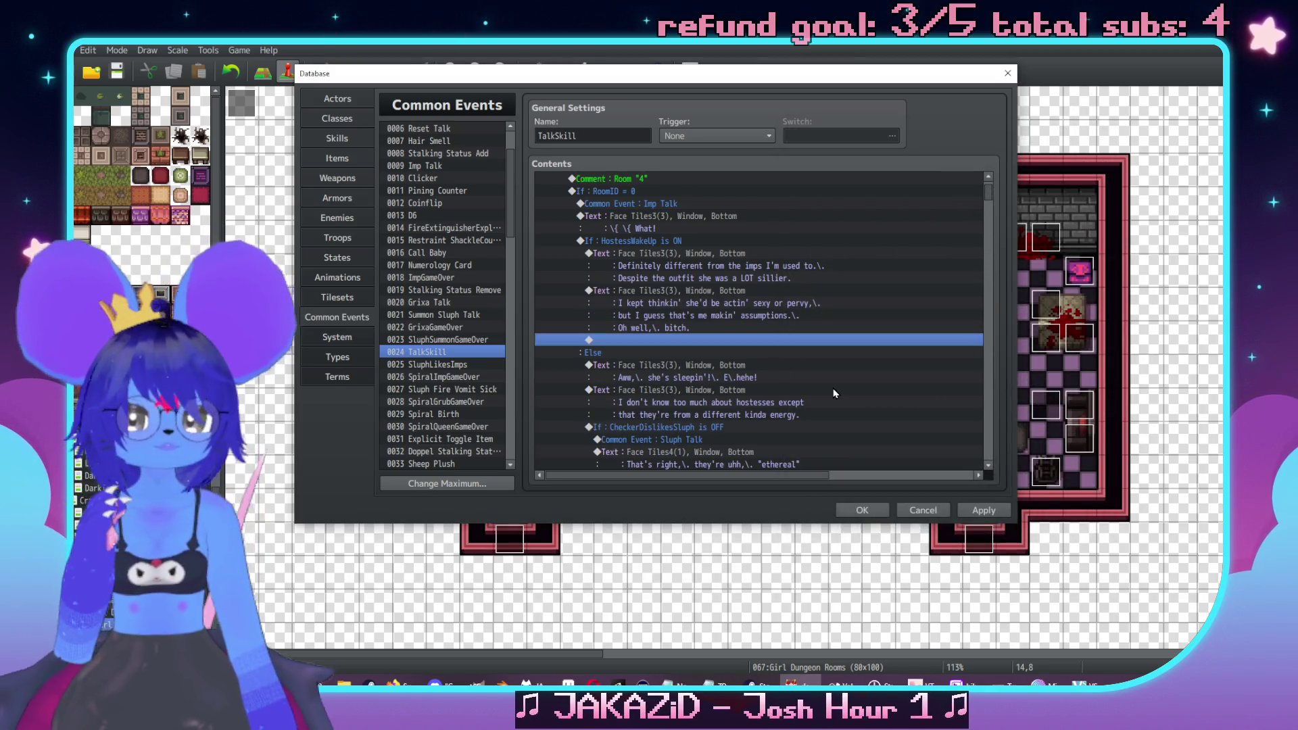
Duplicate the Imp Talk exchange block after Sluph's 'manifestations' line
scroll(835, 393, "down", 2)
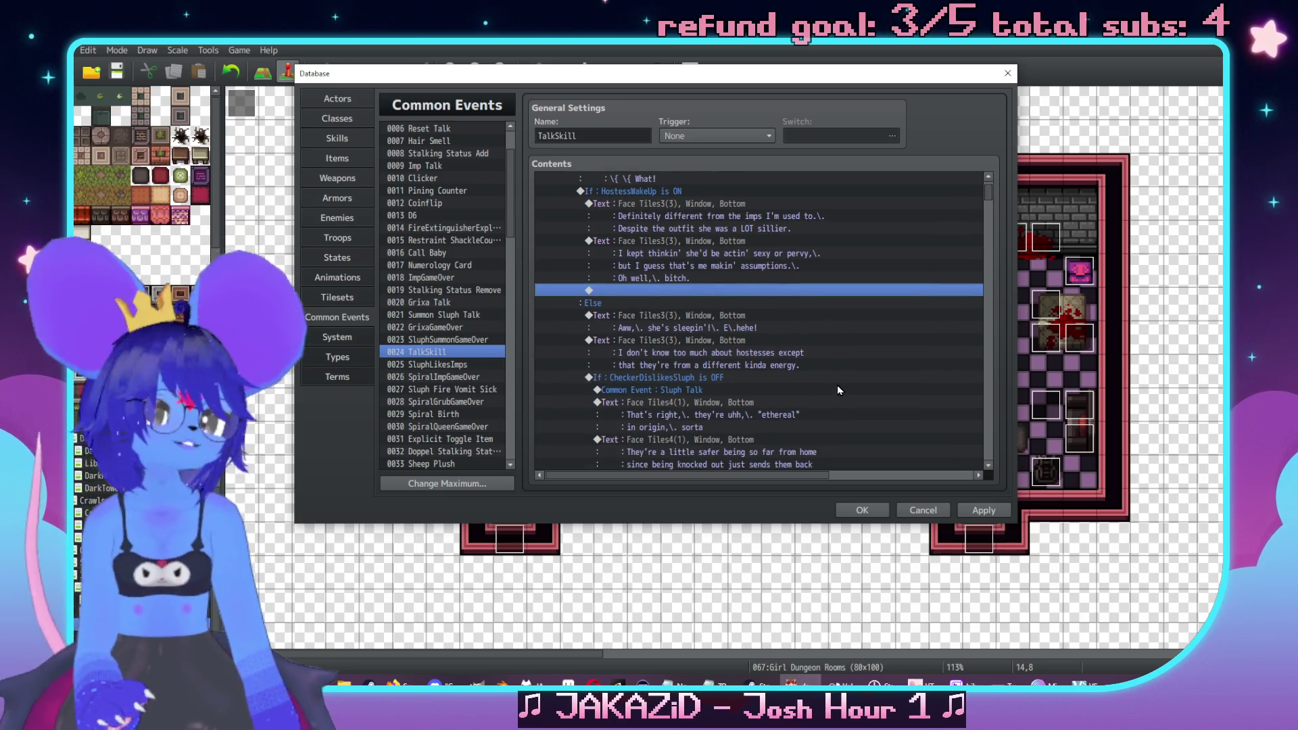
scroll(838, 390, "down", 4)
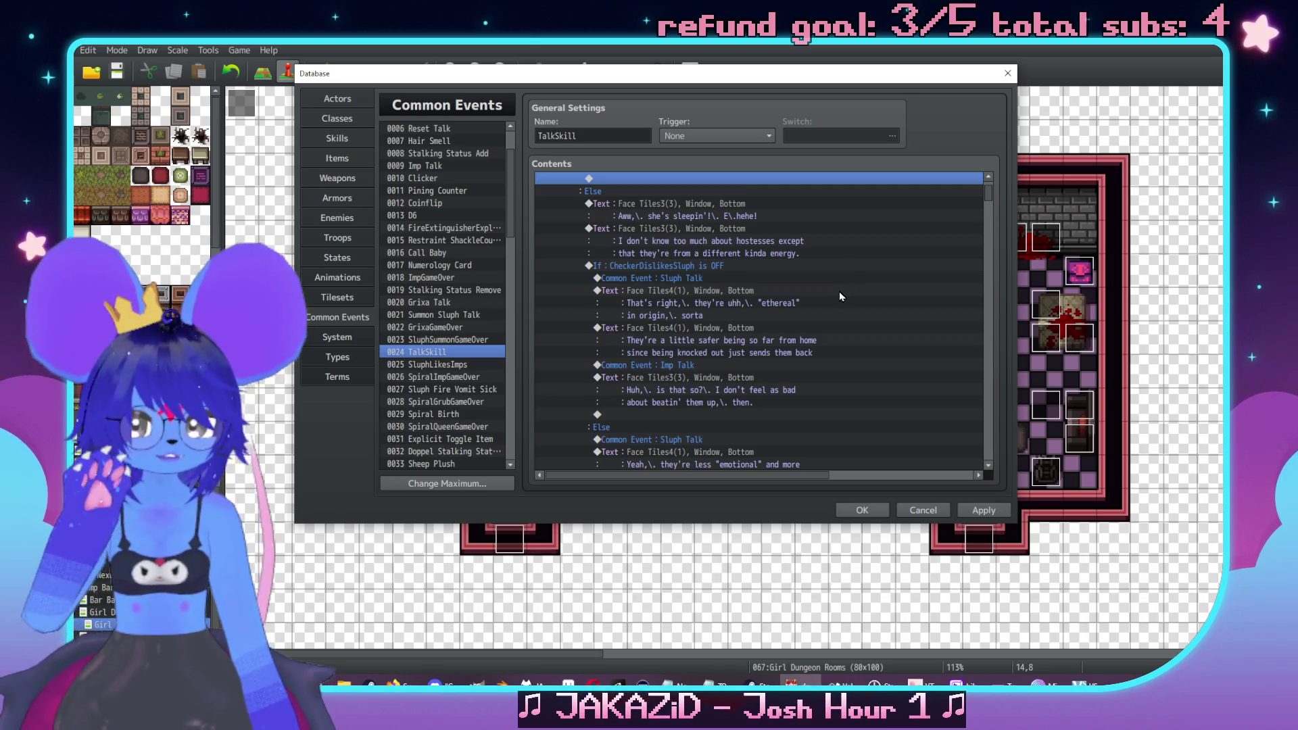
scroll(832, 275, "down", 6)
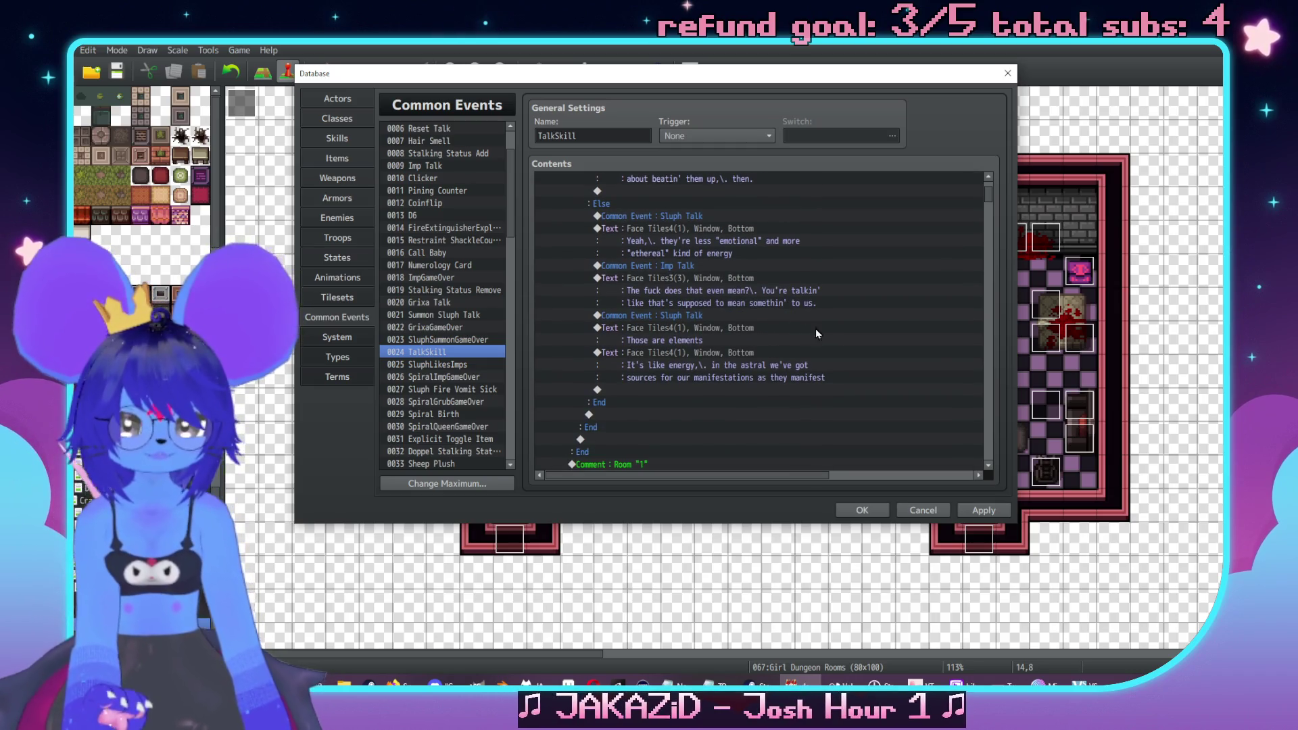
scroll(804, 326, "up", 1)
mouse_move(625, 290)
left_mouse_down()
mouse_move(696, 292)
mouse_move(686, 320)
left_mouse_up()
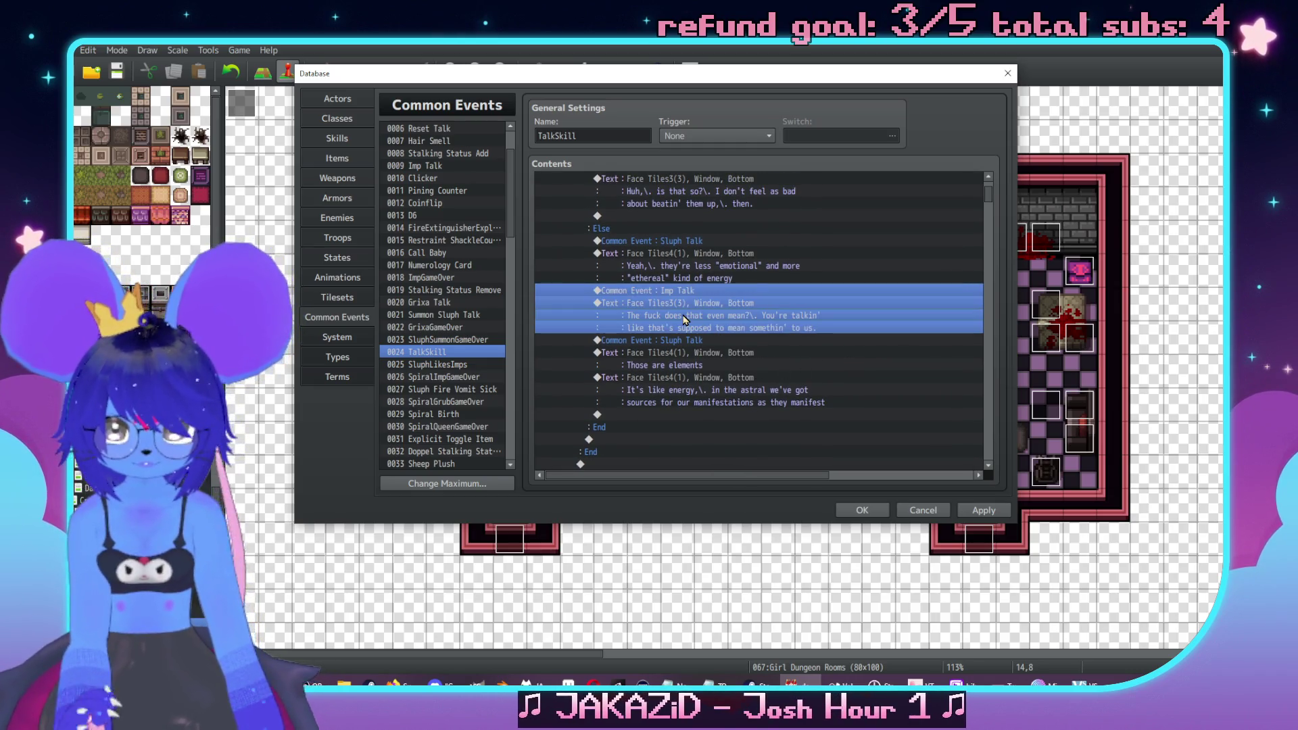
left_click(684, 415)
key("ctrl+v")
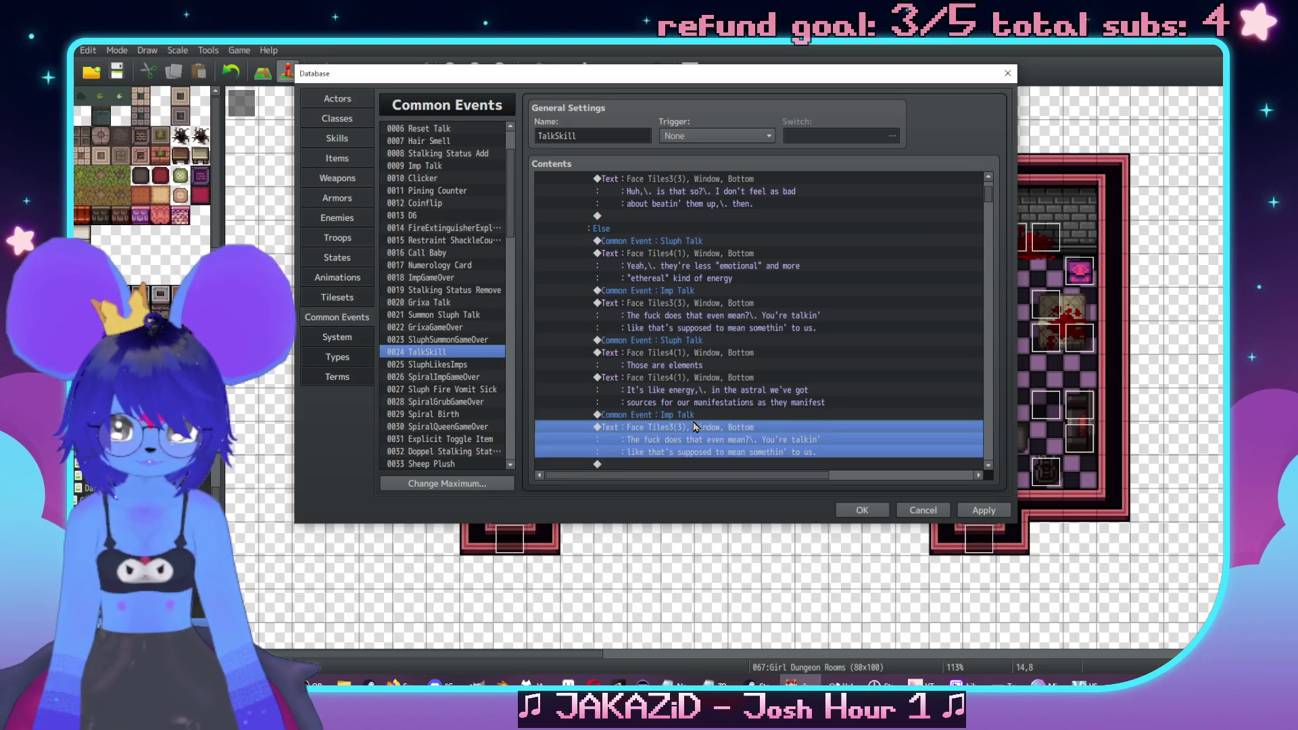
Shorten the pasted Imp Talk reply to 'Uhuh.'
double_click(754, 440)
type("Uhuh.")
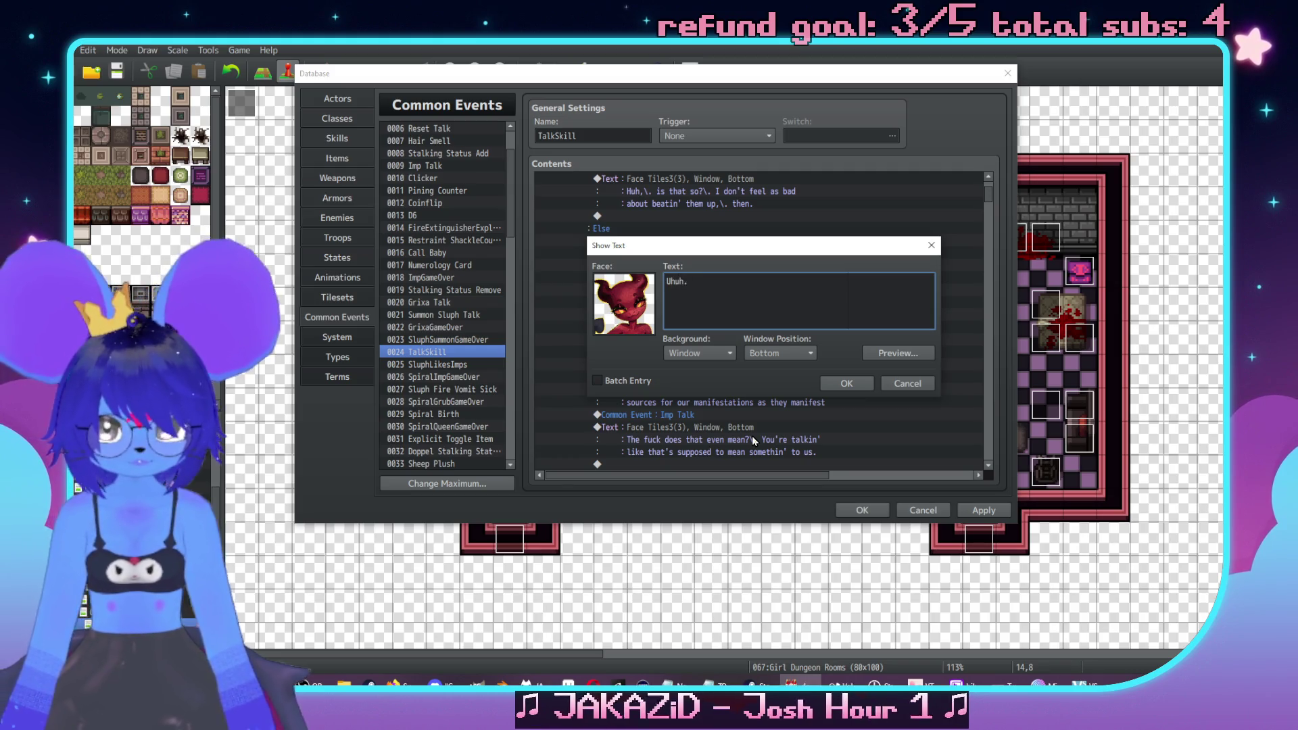
left_click(845, 382)
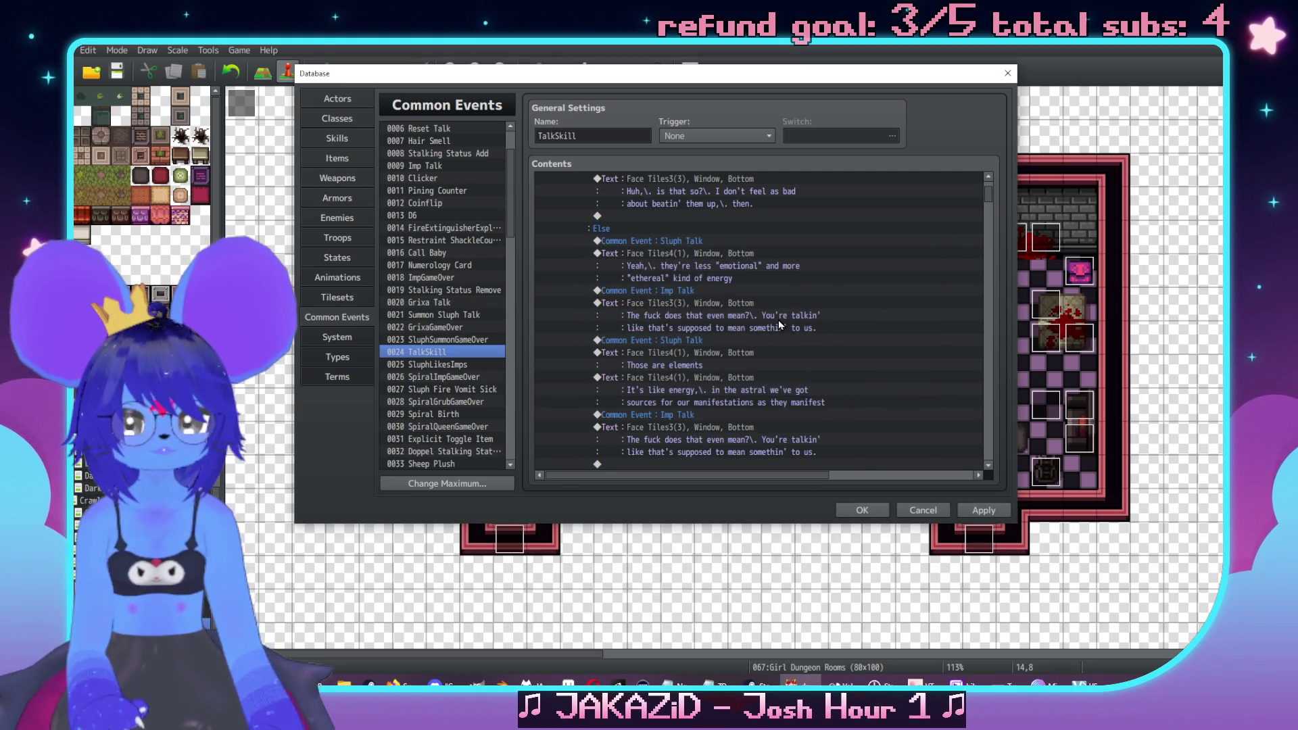
Cancel a stray Event Commands list and select the CheckerDislikesSluph condition block
double_click(686, 342)
left_click(891, 509)
scroll(732, 327, "up", 5)
scroll(670, 364, "up", 2)
left_click(649, 315)
scroll(647, 334, "up", 3)
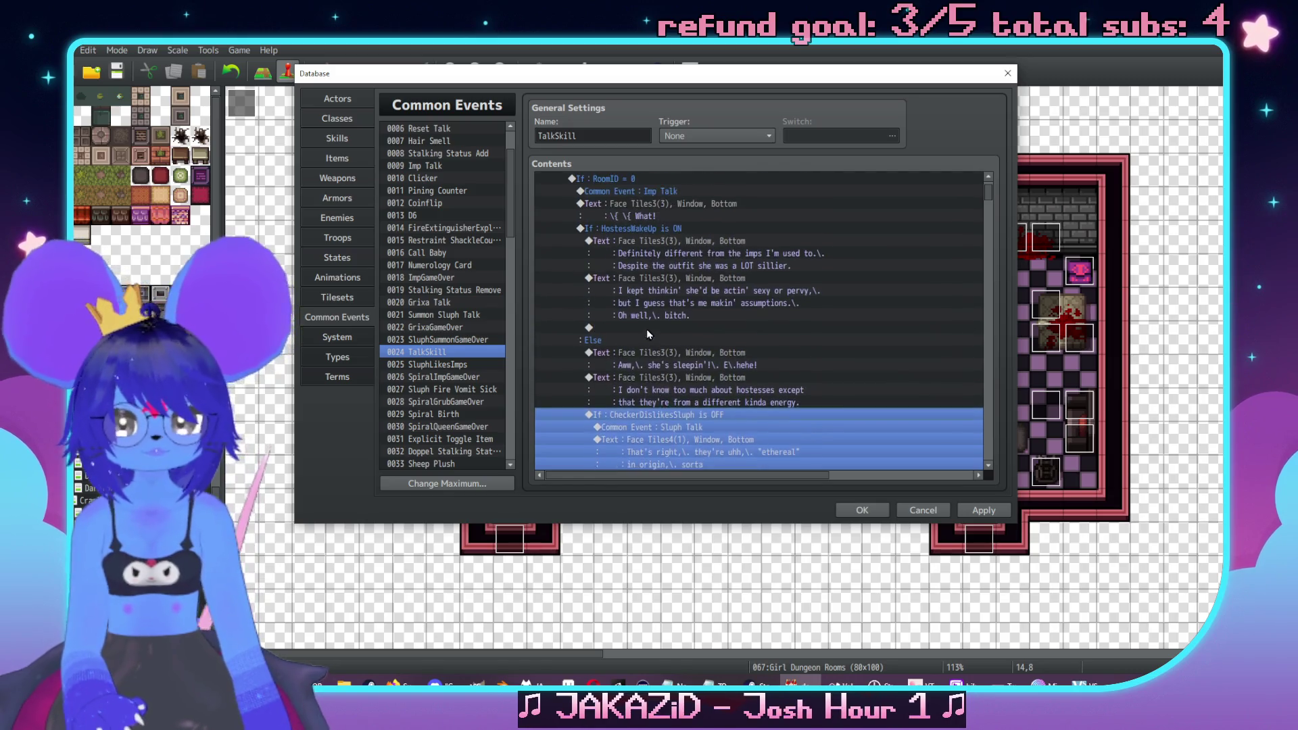
scroll(646, 334, "down", 8)
scroll(659, 367, "down", 2)
scroll(659, 367, "down", 3)
scroll(716, 335, "down", 12)
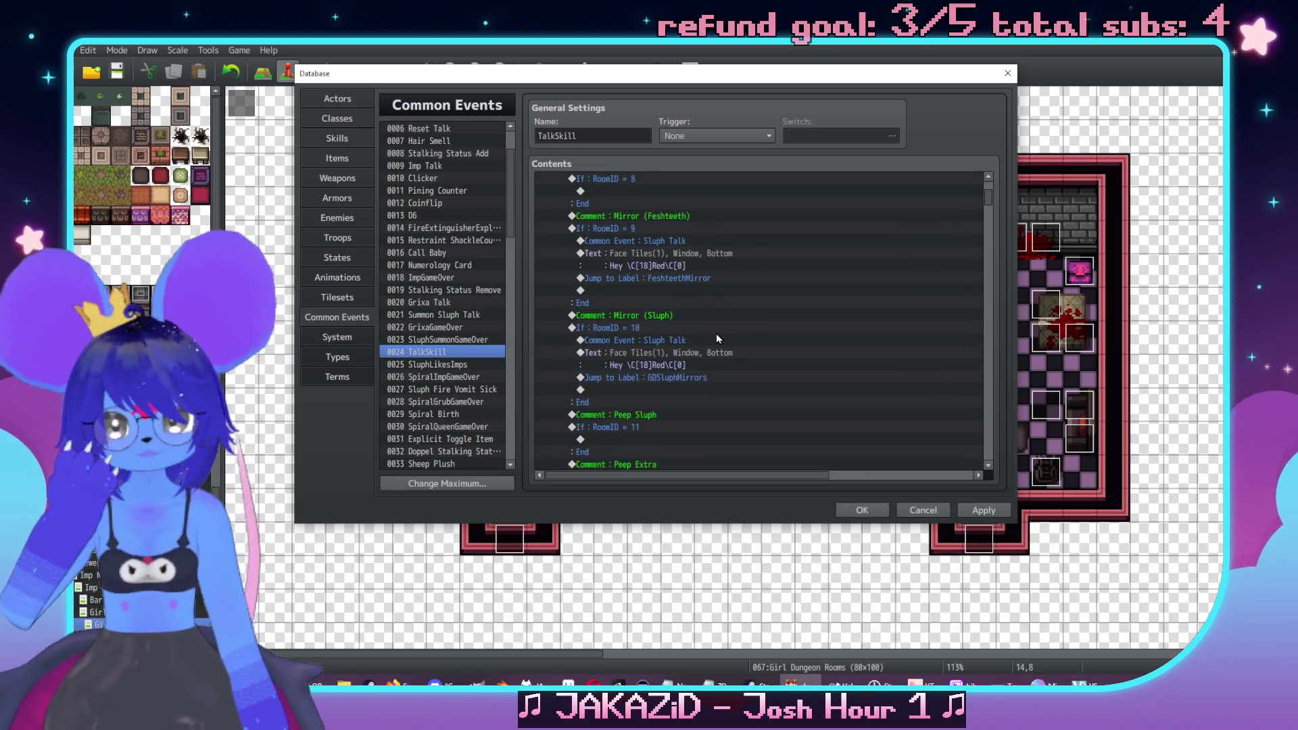
scroll(718, 331, "down", 10)
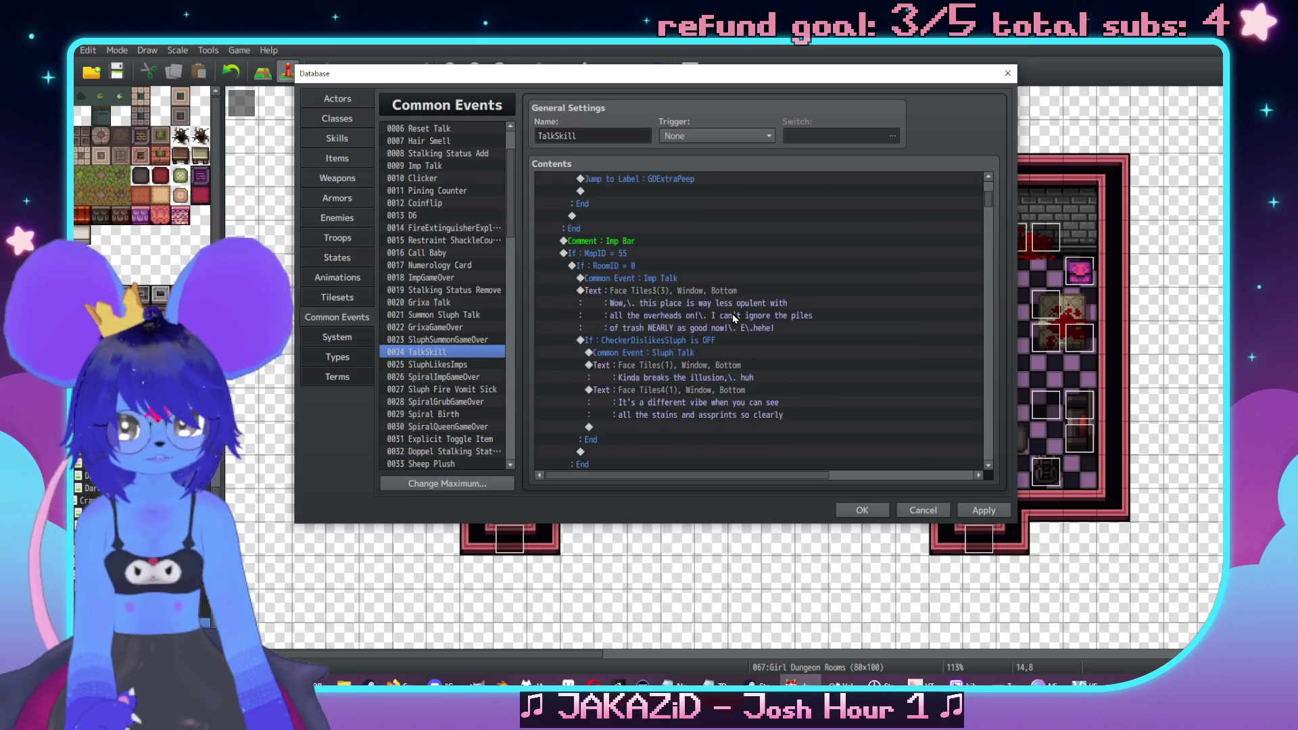
scroll(732, 315, "down", 2)
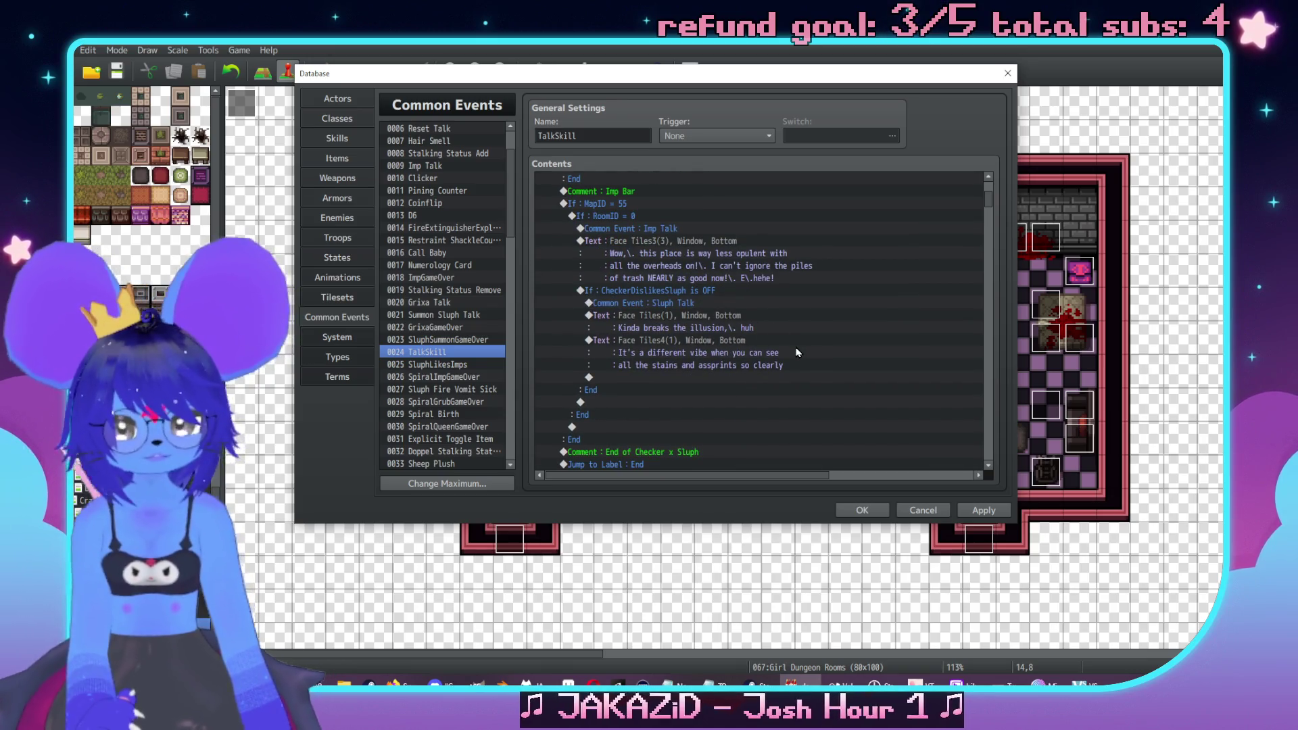
scroll(798, 352, "down", 2)
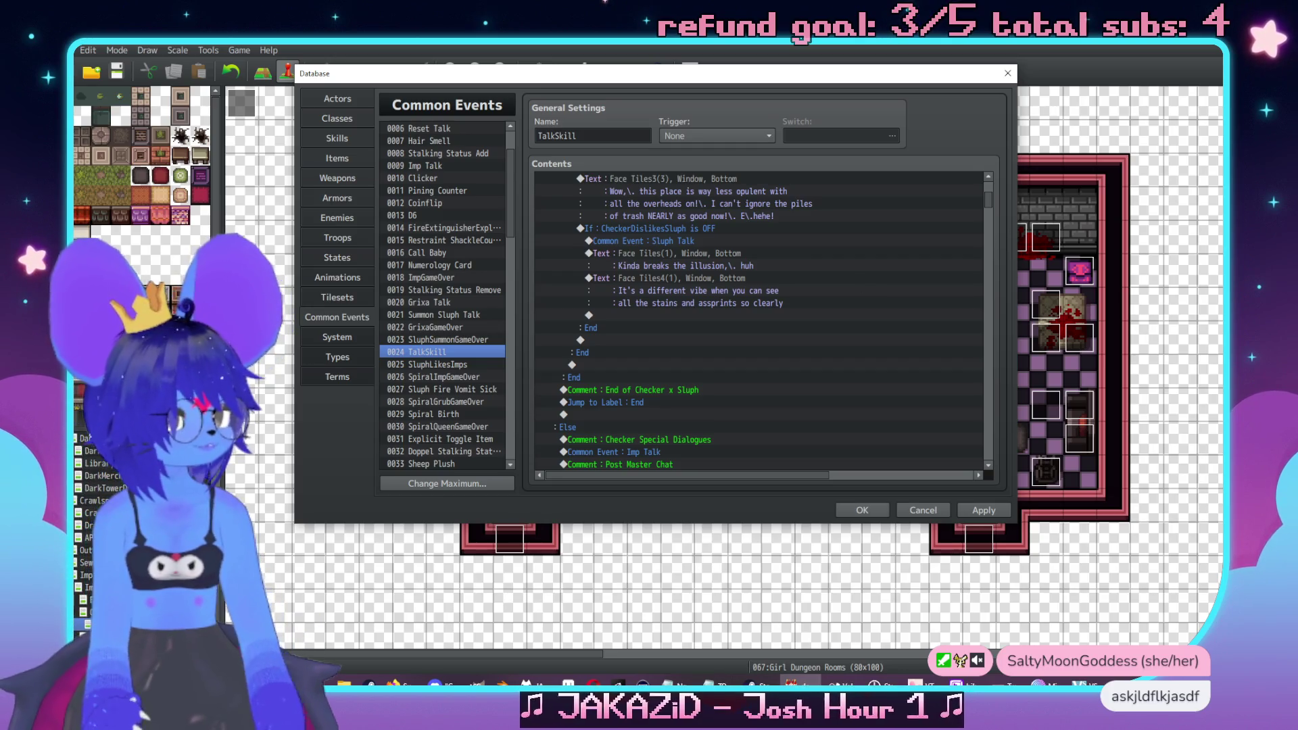
key("alt+Tab")
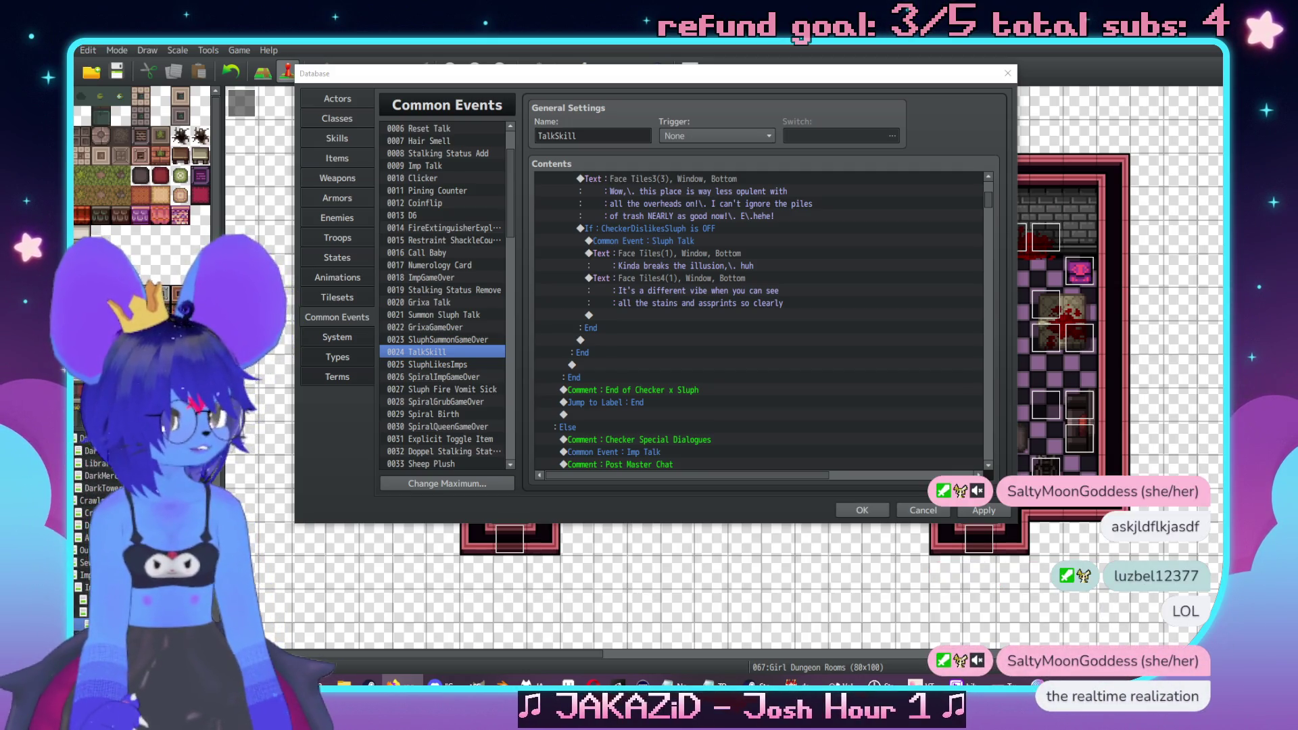
mouse_move(1294, 338)
left_mouse_down()
mouse_move(1233, 287)
mouse_move(842, 95)
mouse_move(849, 80)
left_mouse_up()
Search Google for 'rock a doodle characters' and view the All results list
left_click(609, 161)
type("cha")
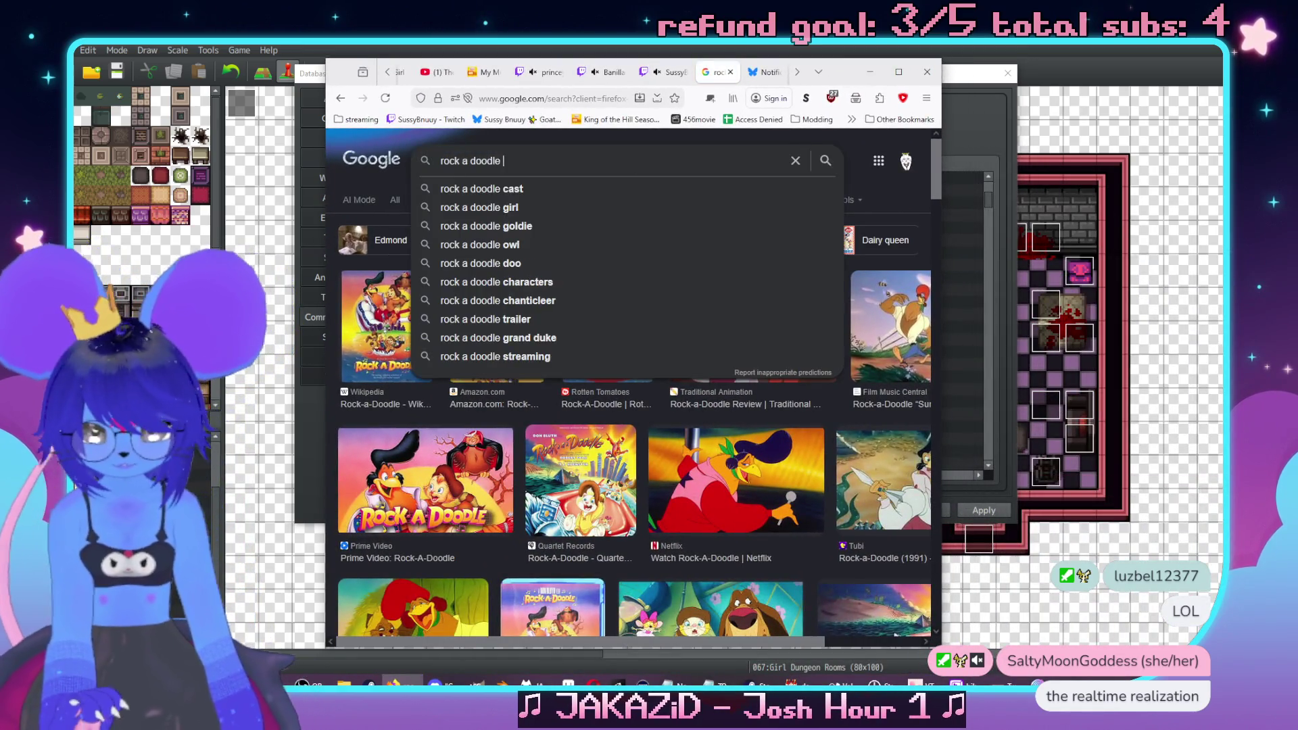
type("racters")
key("Return")
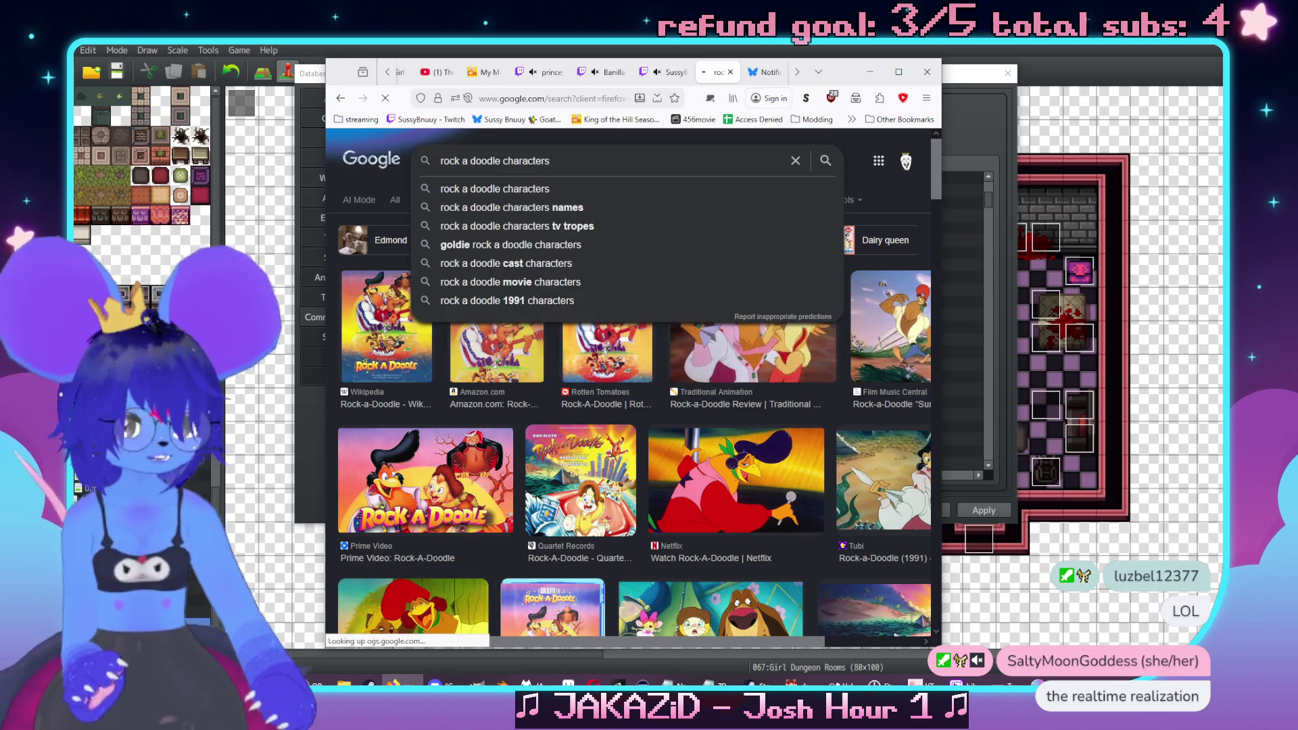
left_click(395, 202)
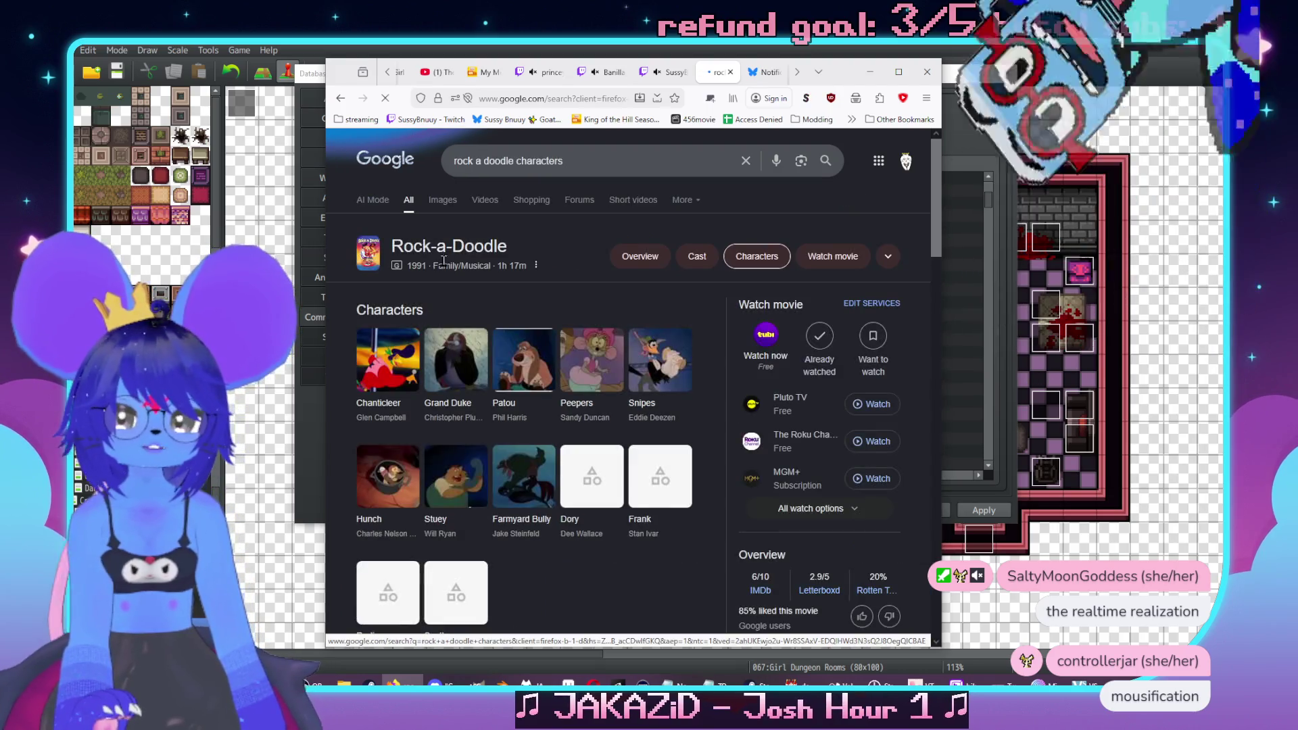
Search 'rock a doodle peepers', view the Images results, then minimize Firefox
left_click_drag(588, 158, 516, 156)
type("peepers")
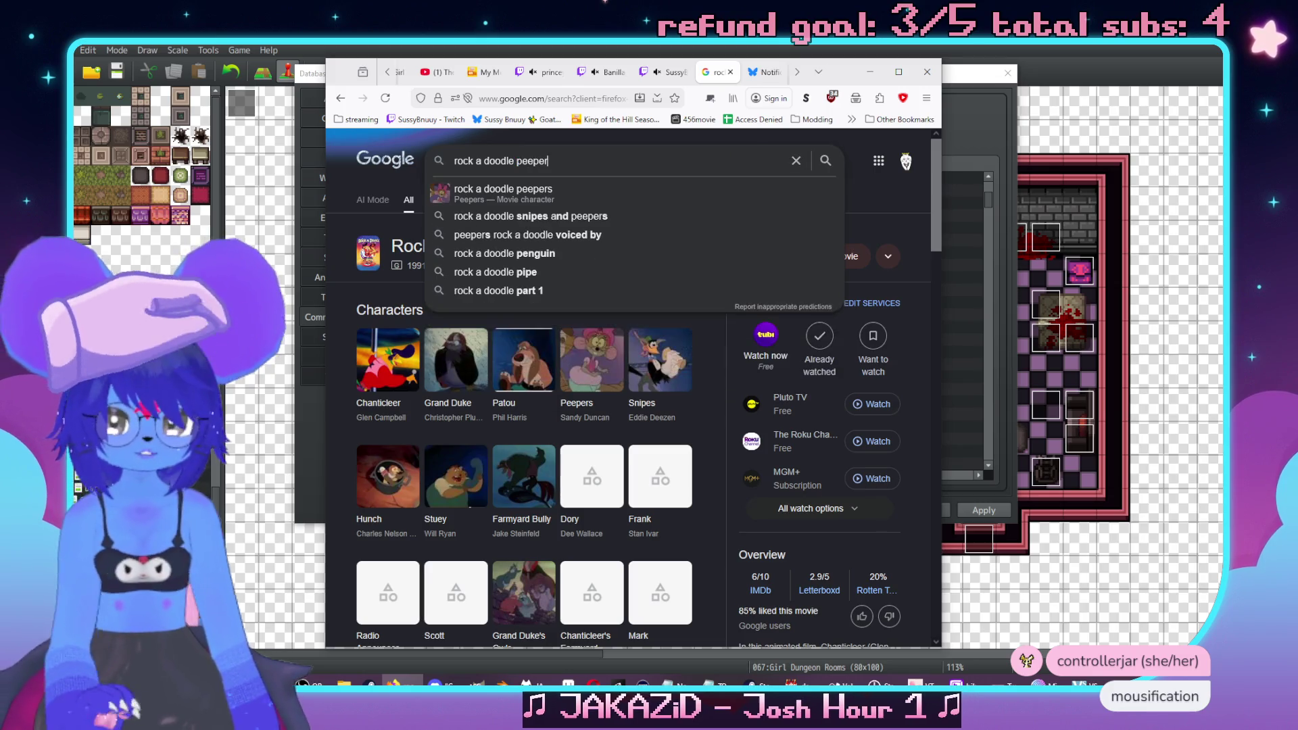
key("Return")
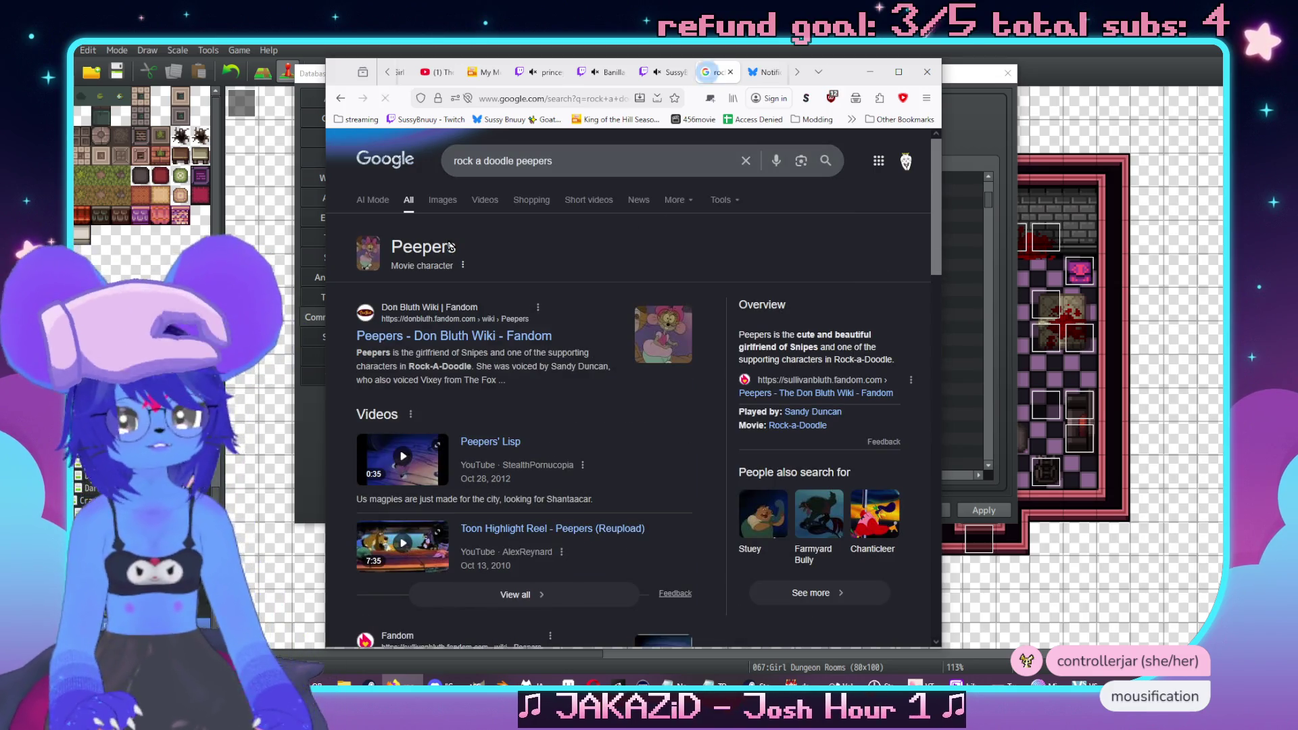
left_click(455, 209)
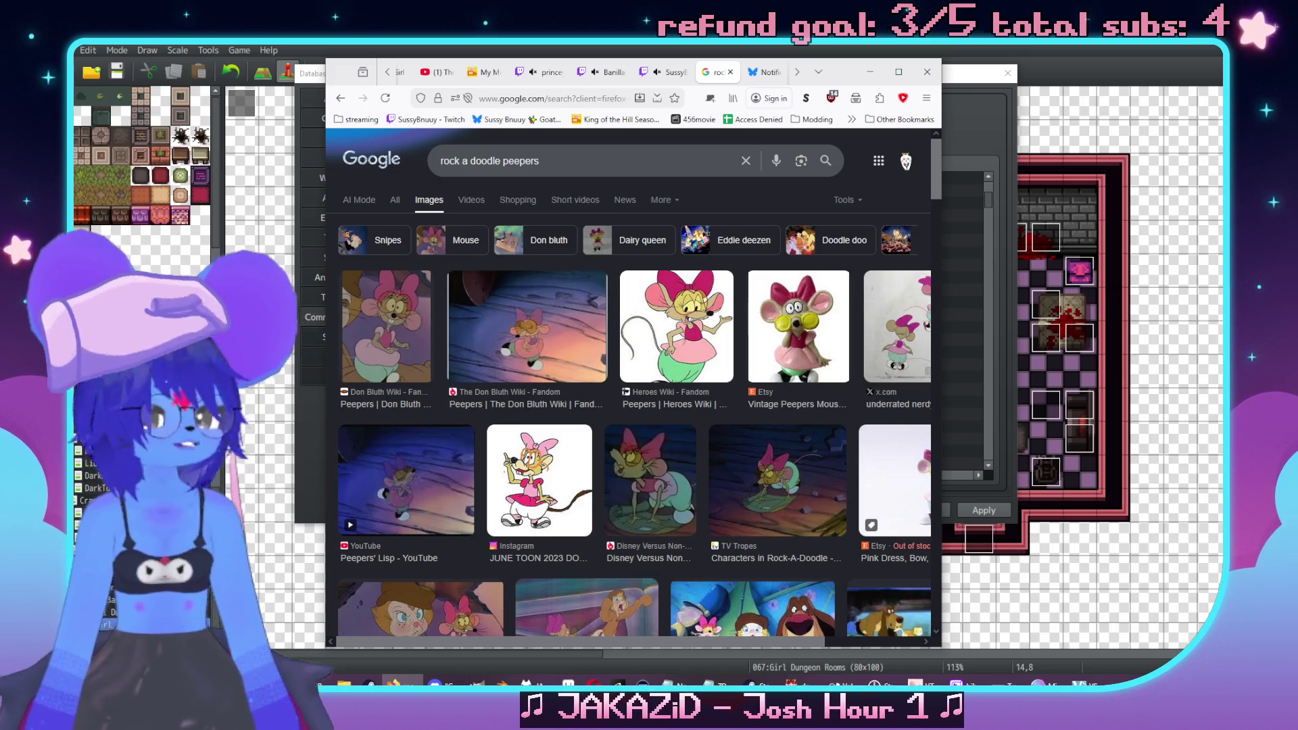
left_click_drag(847, 74, 854, 83)
left_click(876, 80)
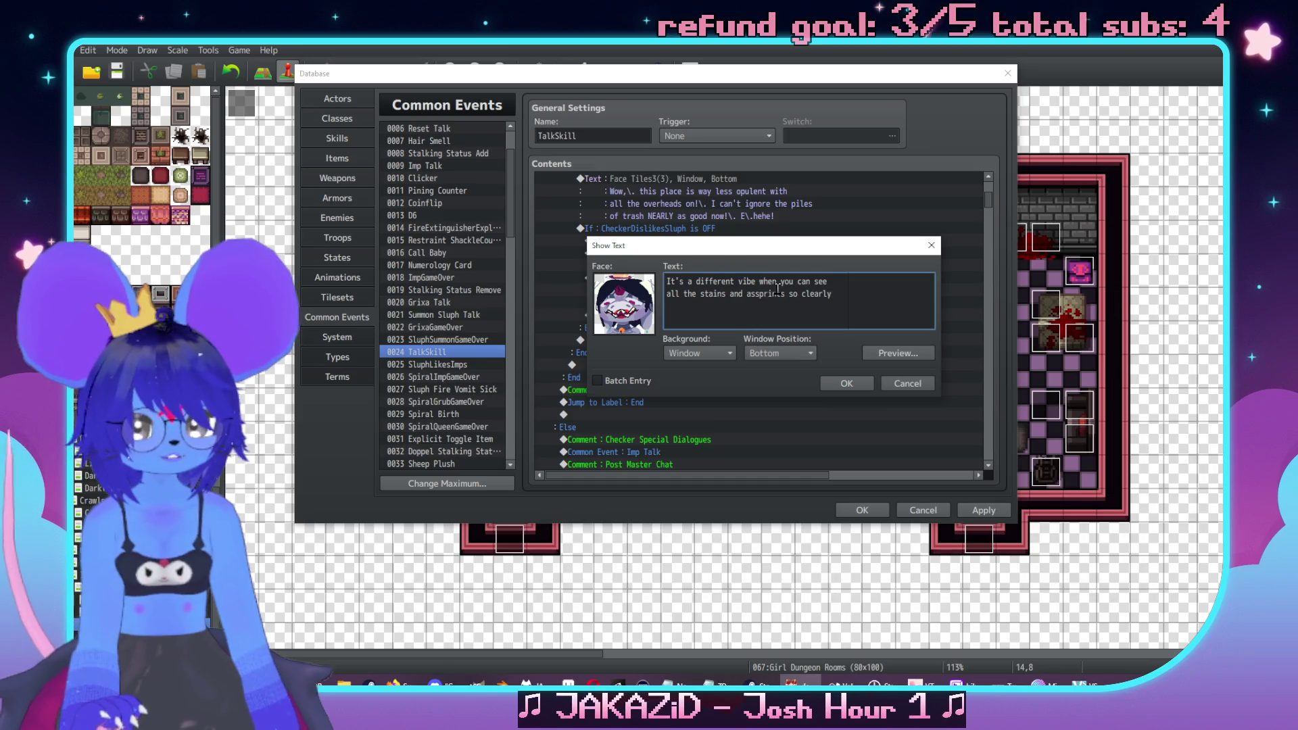
Hyphenate 'assprints' to 'ass-prints' in Sluph's Imp Bar line and confirm
left_click(762, 296)
type("-")
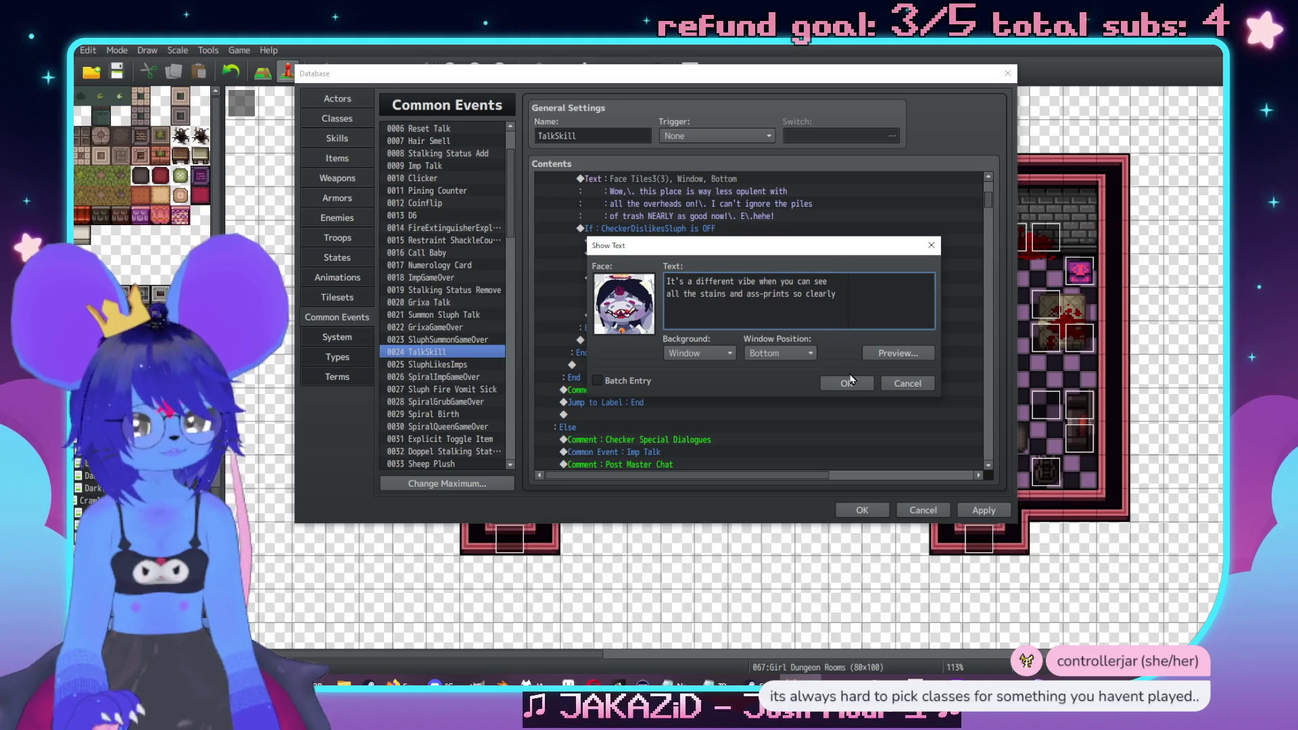
left_click(847, 383)
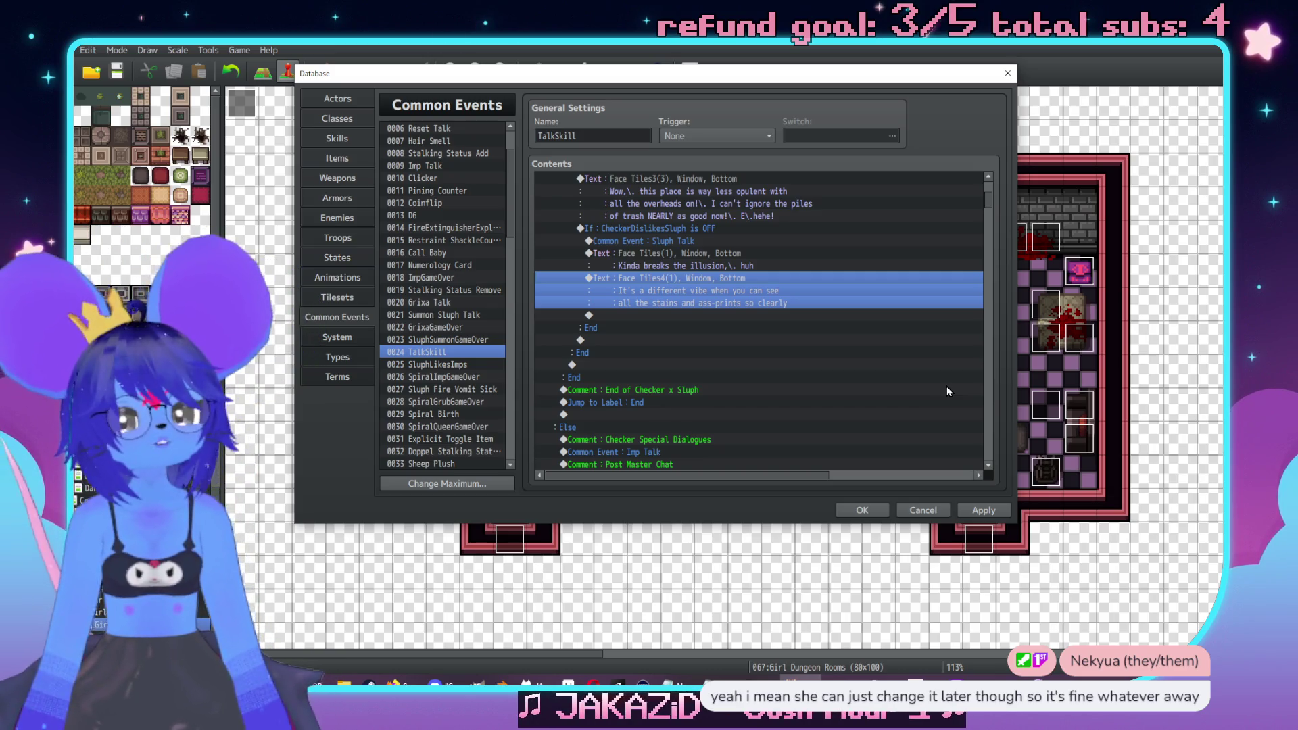
scroll(845, 367, "down", 10)
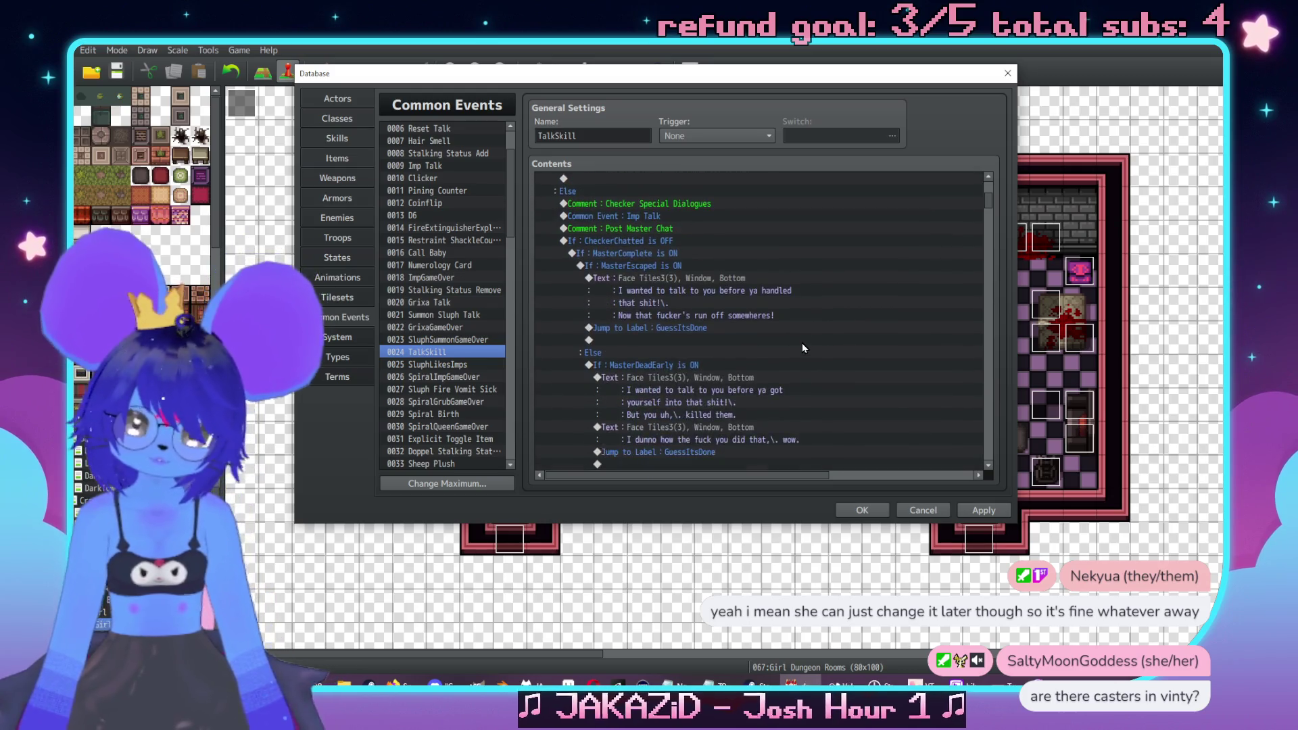
scroll(803, 349, "down", 1)
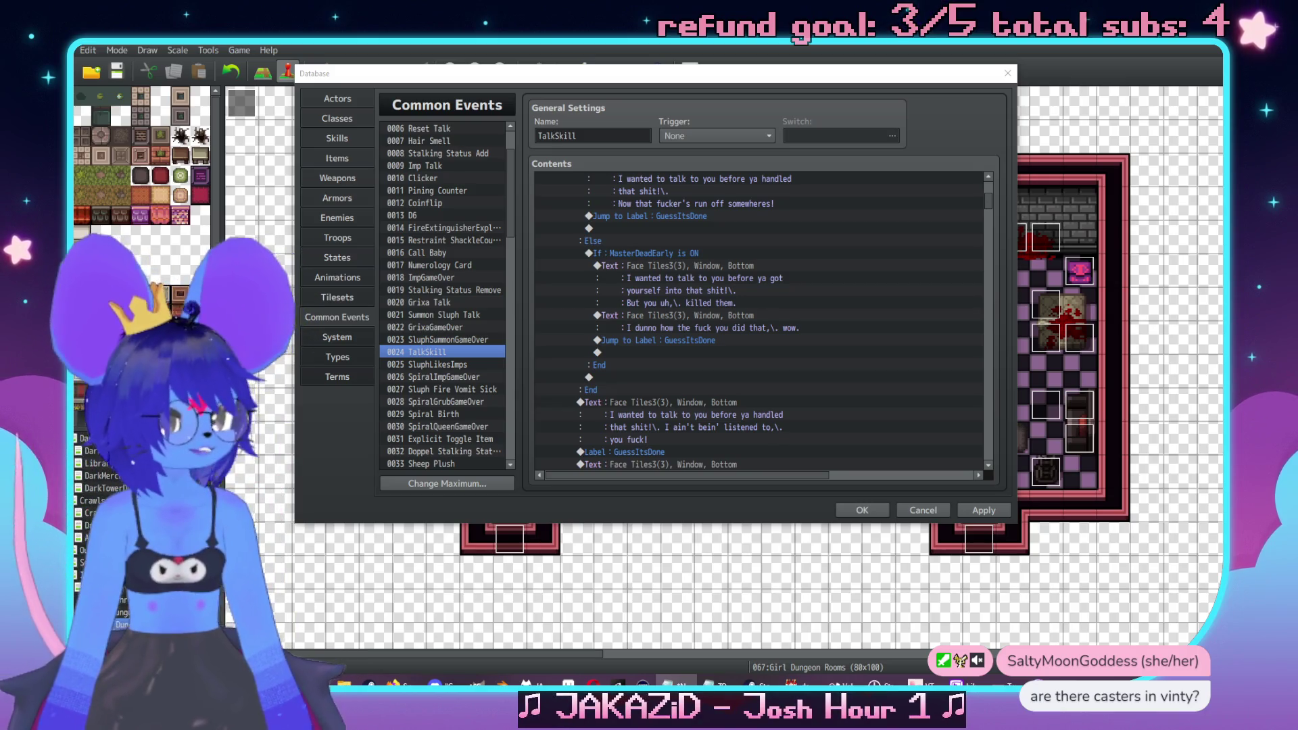
scroll(761, 384, "down", 10)
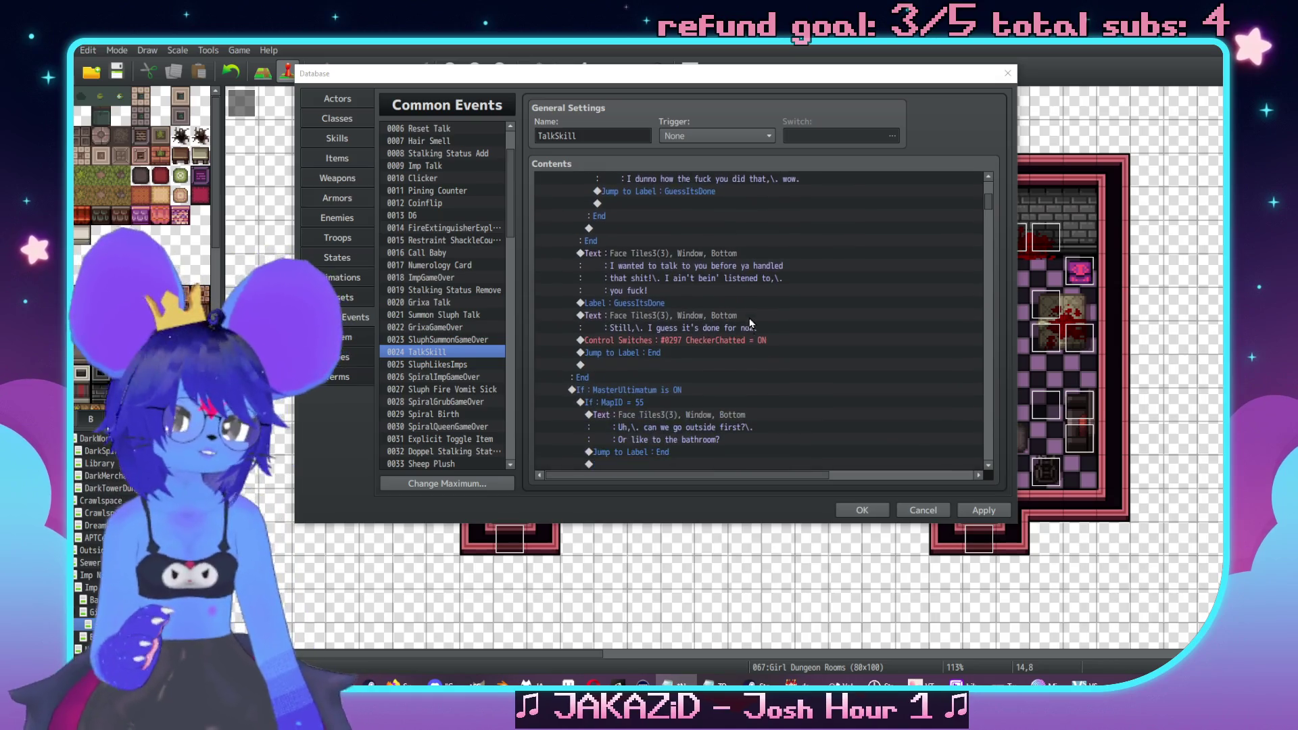
scroll(830, 389, "down", 10)
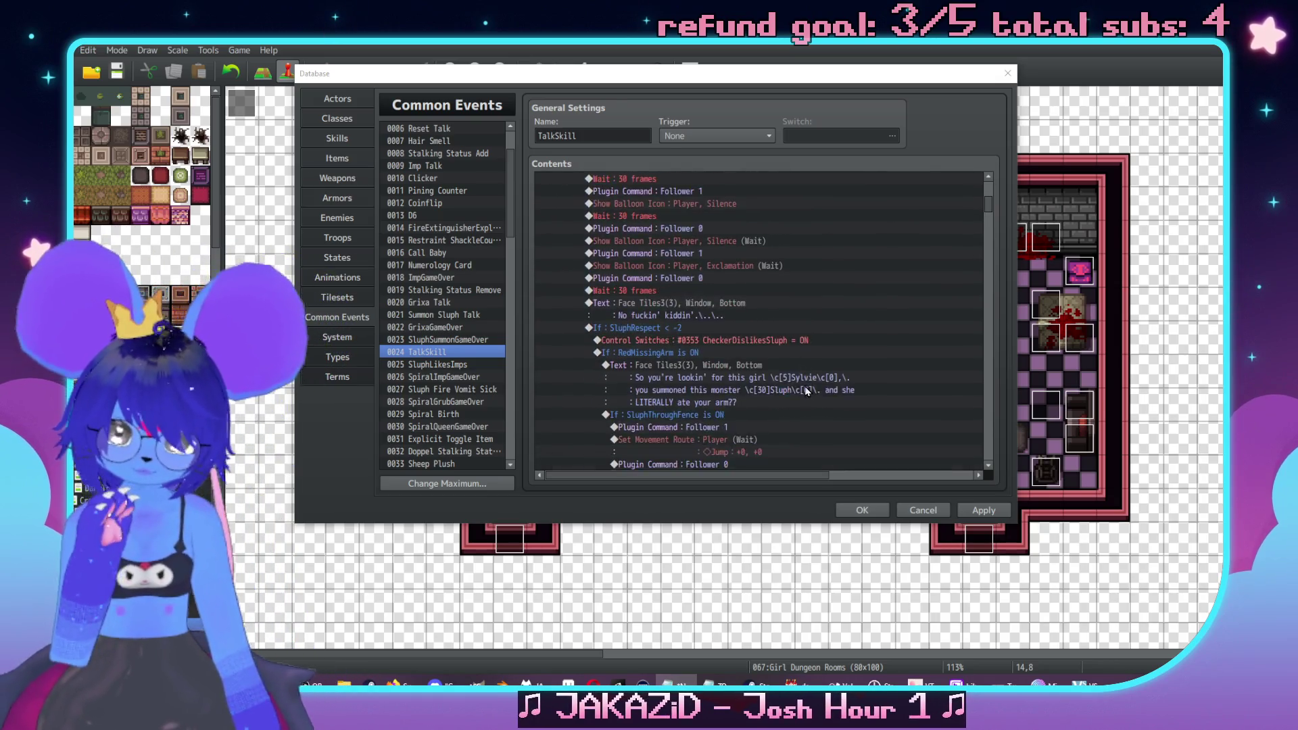
scroll(815, 365, "down", 10)
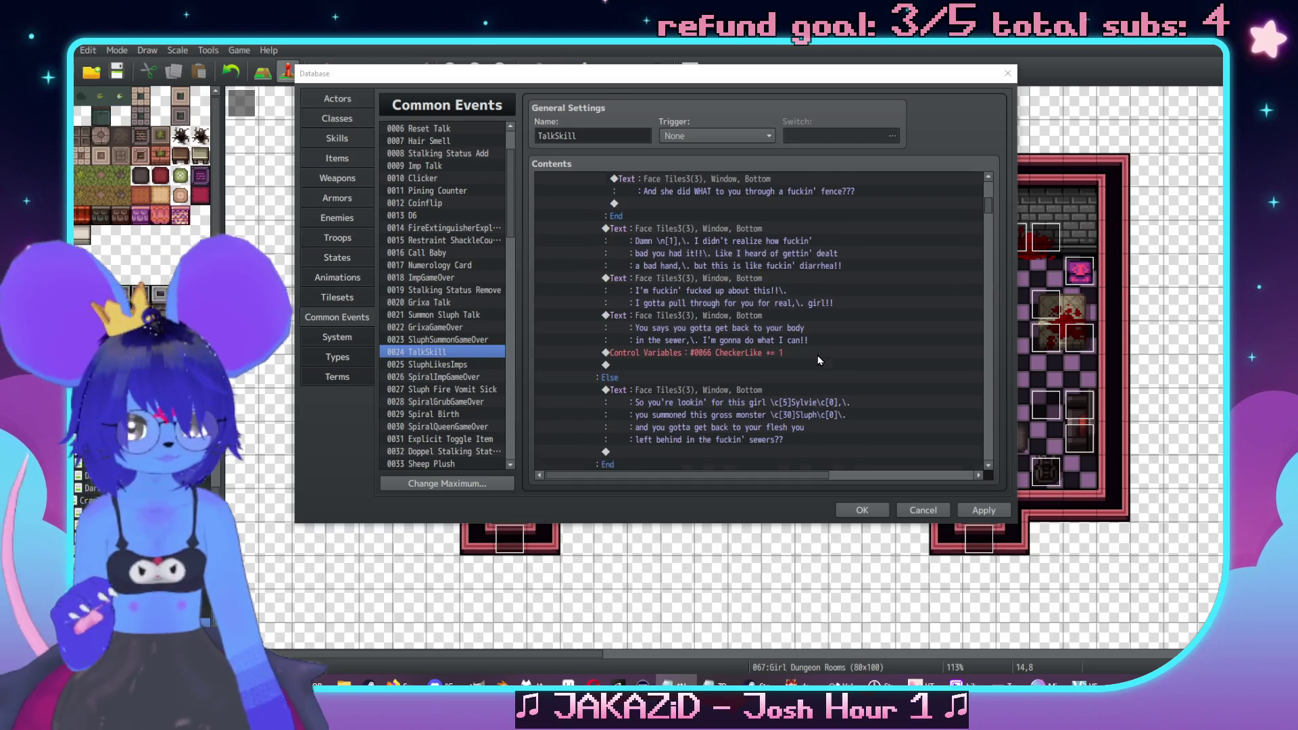
scroll(988, 436, "down", 5)
left_click_drag(991, 221, 991, 279)
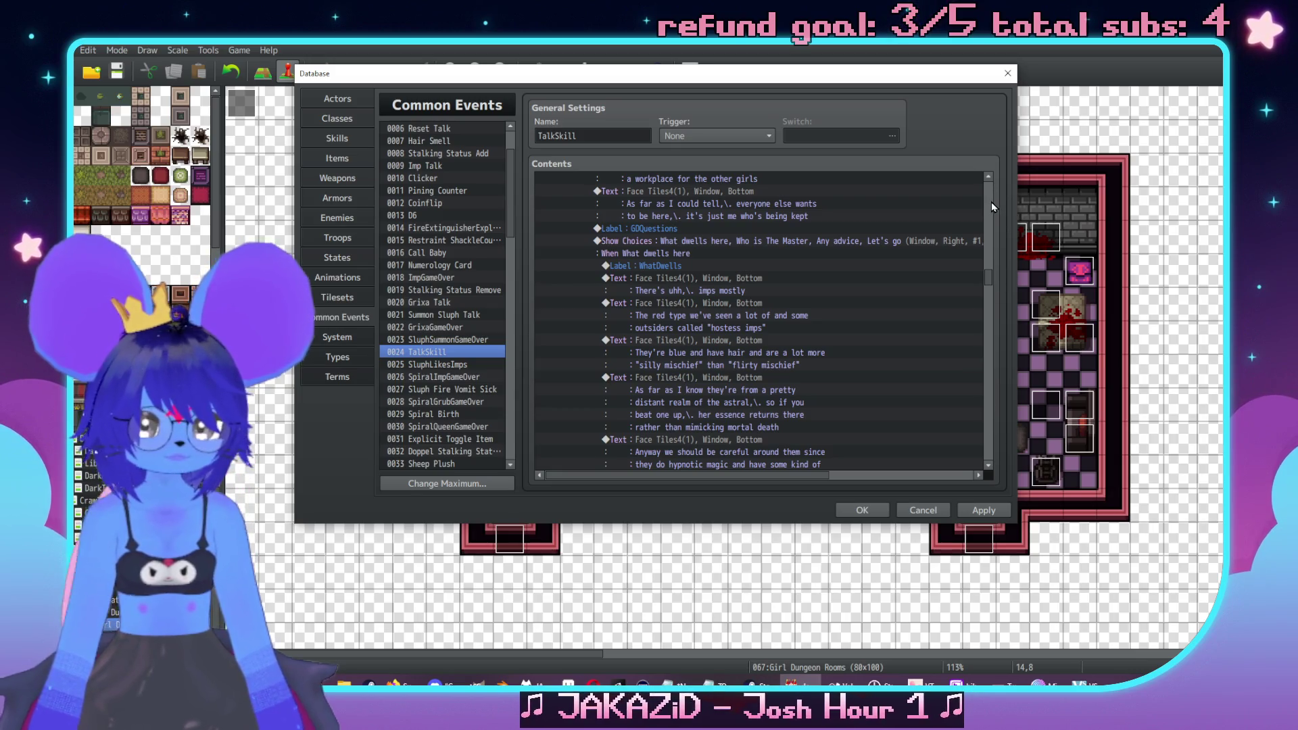
scroll(991, 201, "up", 15)
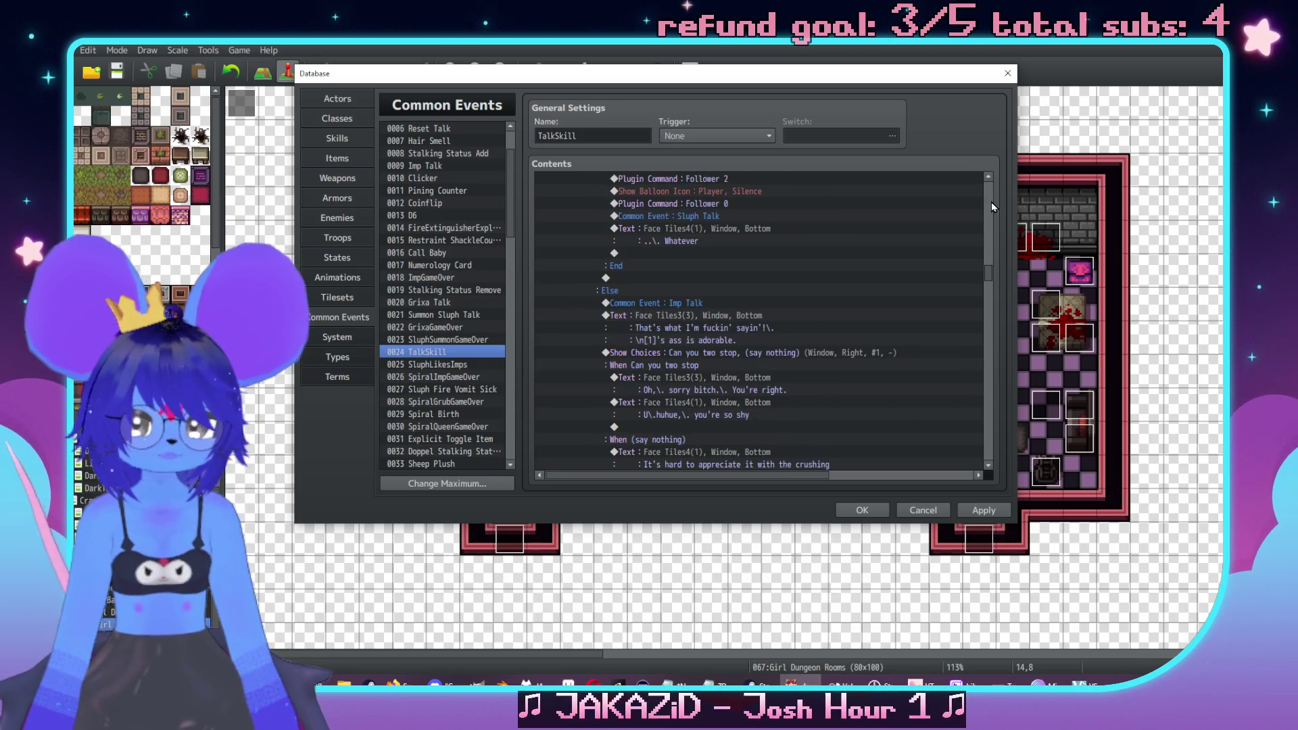
scroll(991, 201, "up", 10)
scroll(990, 202, "up", 10)
scroll(987, 200, "up", 10)
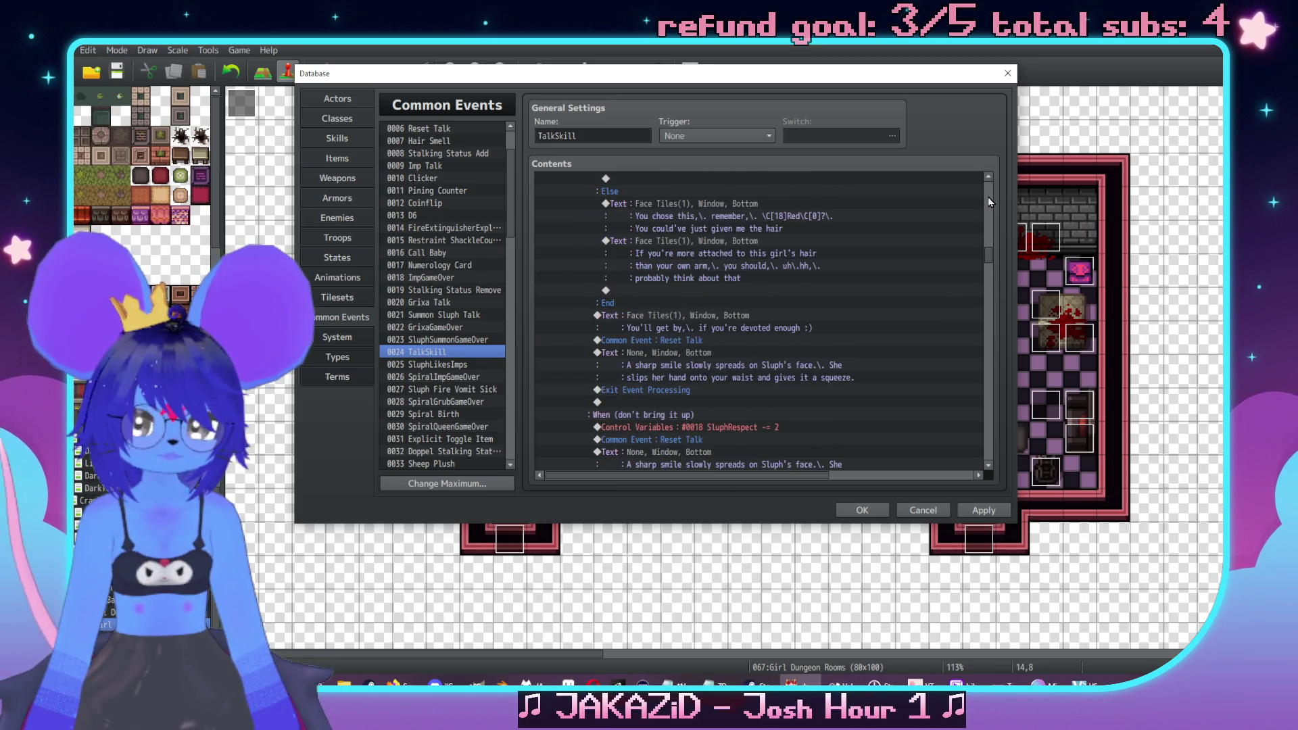
left_click_drag(988, 256, 987, 179)
scroll(914, 322, "down", 2)
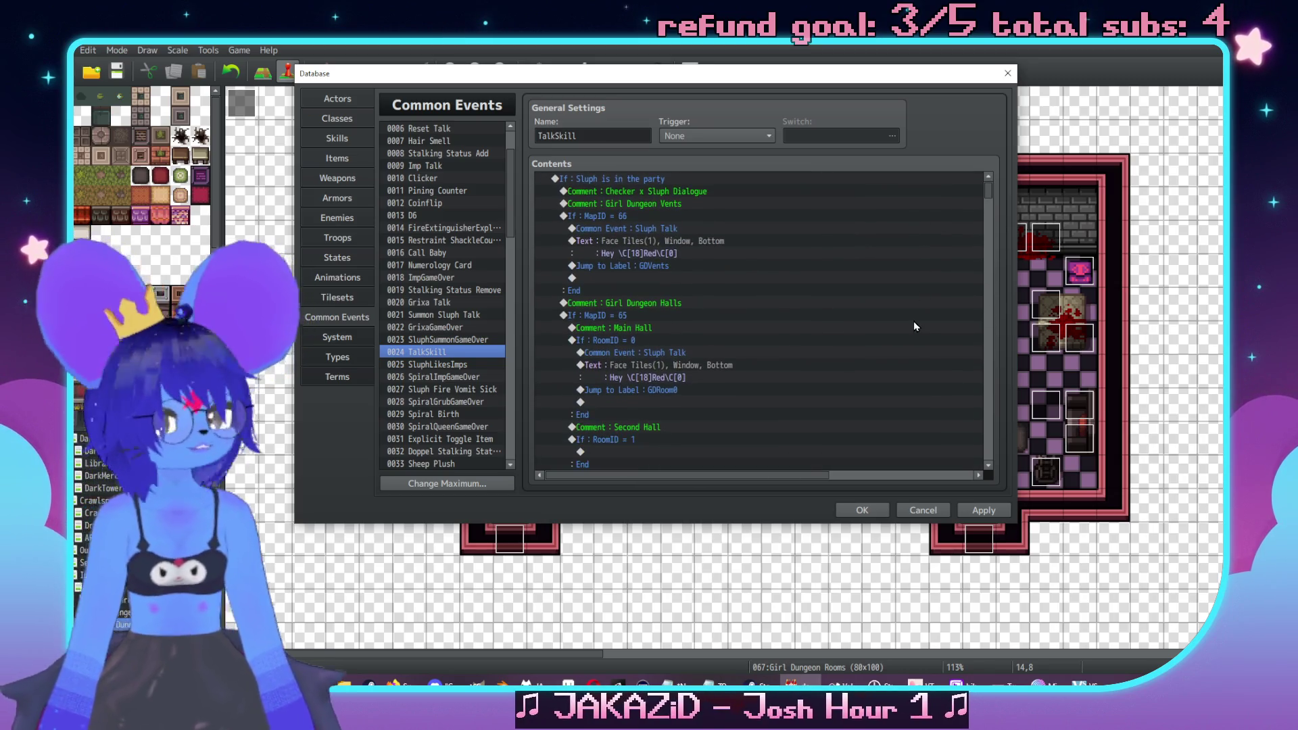
scroll(715, 314, "down", 15)
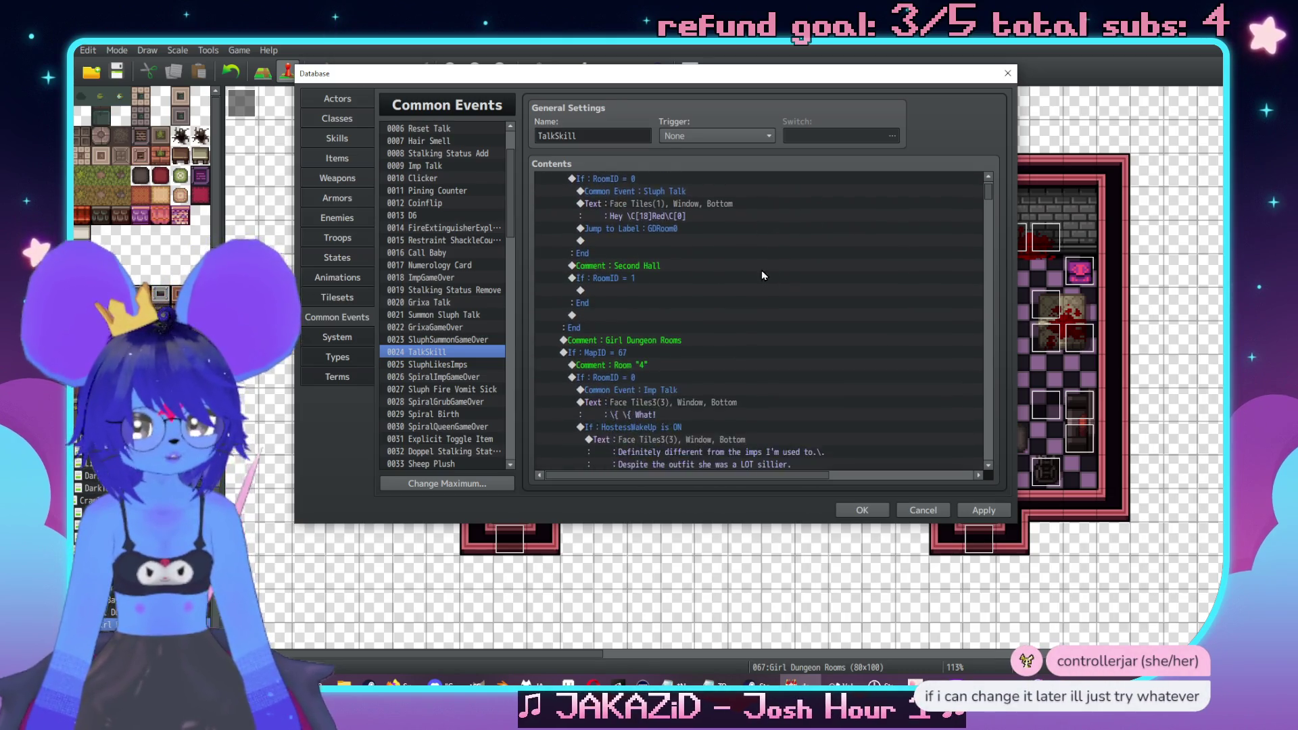
scroll(807, 233, "down", 4)
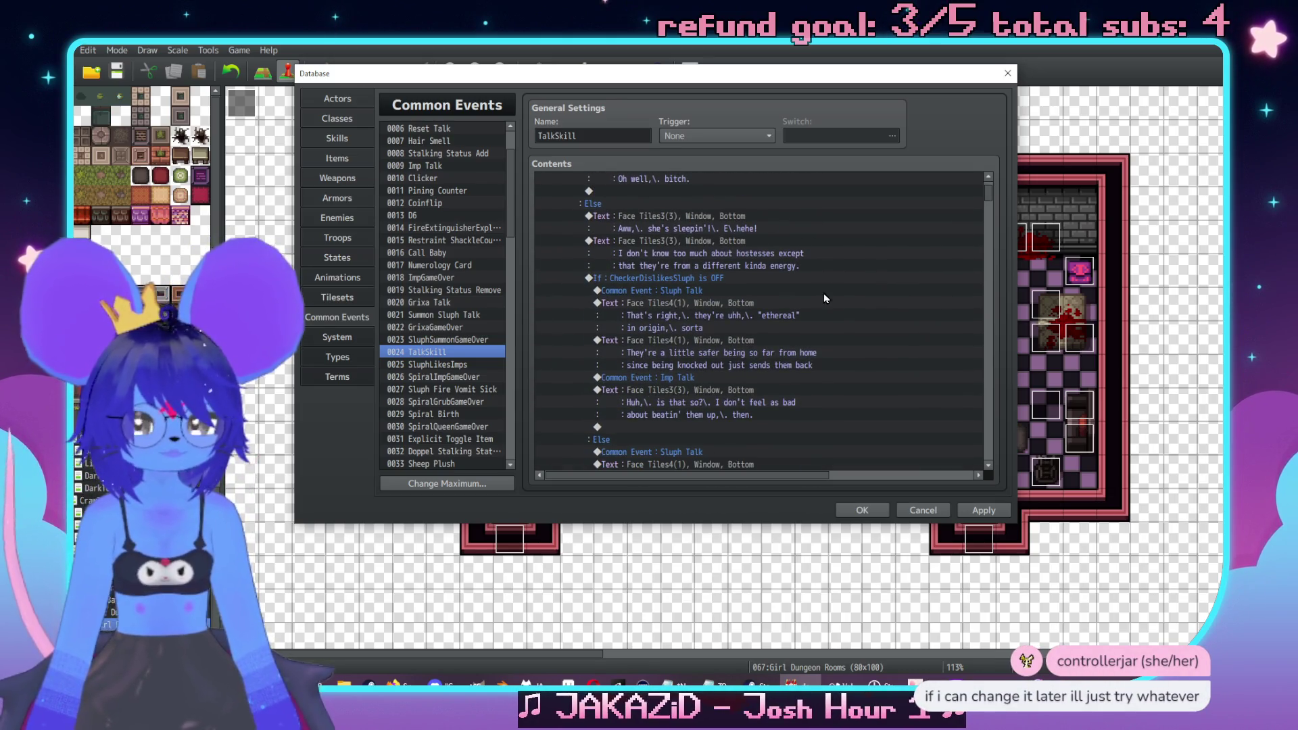
left_click(694, 279)
scroll(738, 301, "down", 3)
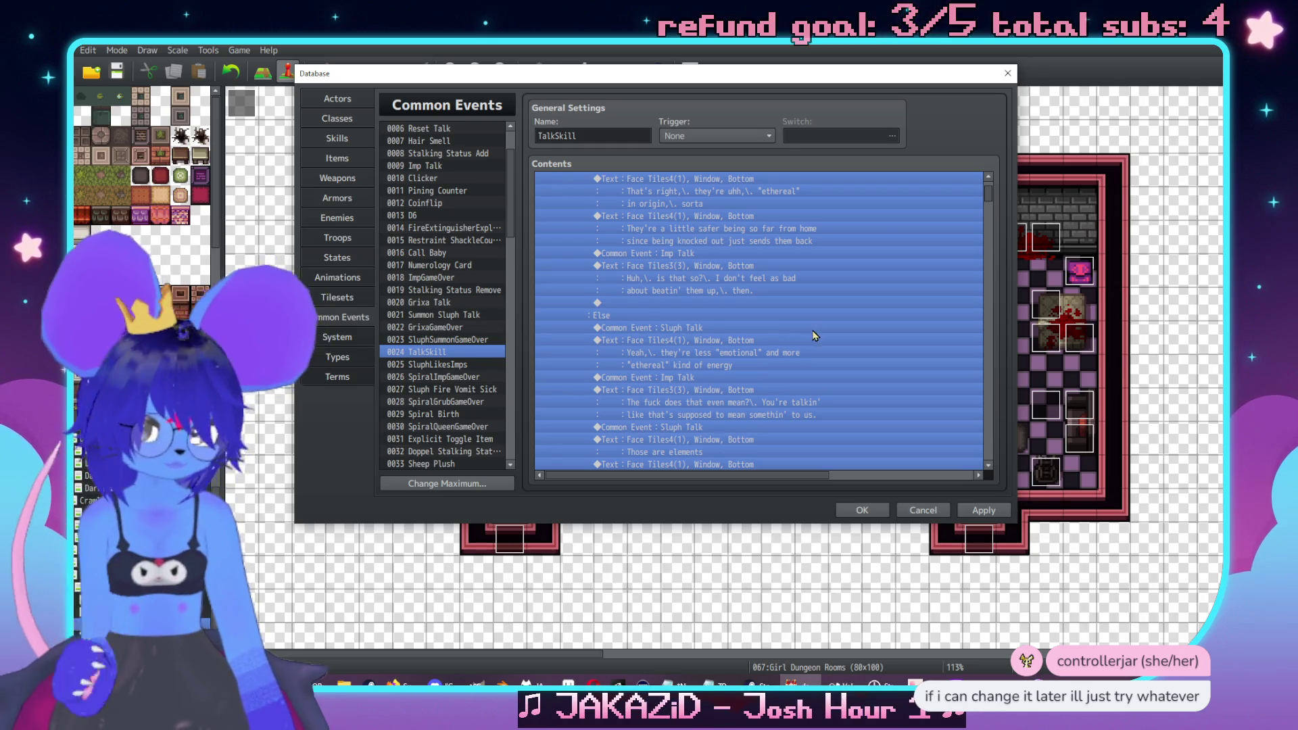
scroll(809, 323, "up", 2)
left_click(756, 269)
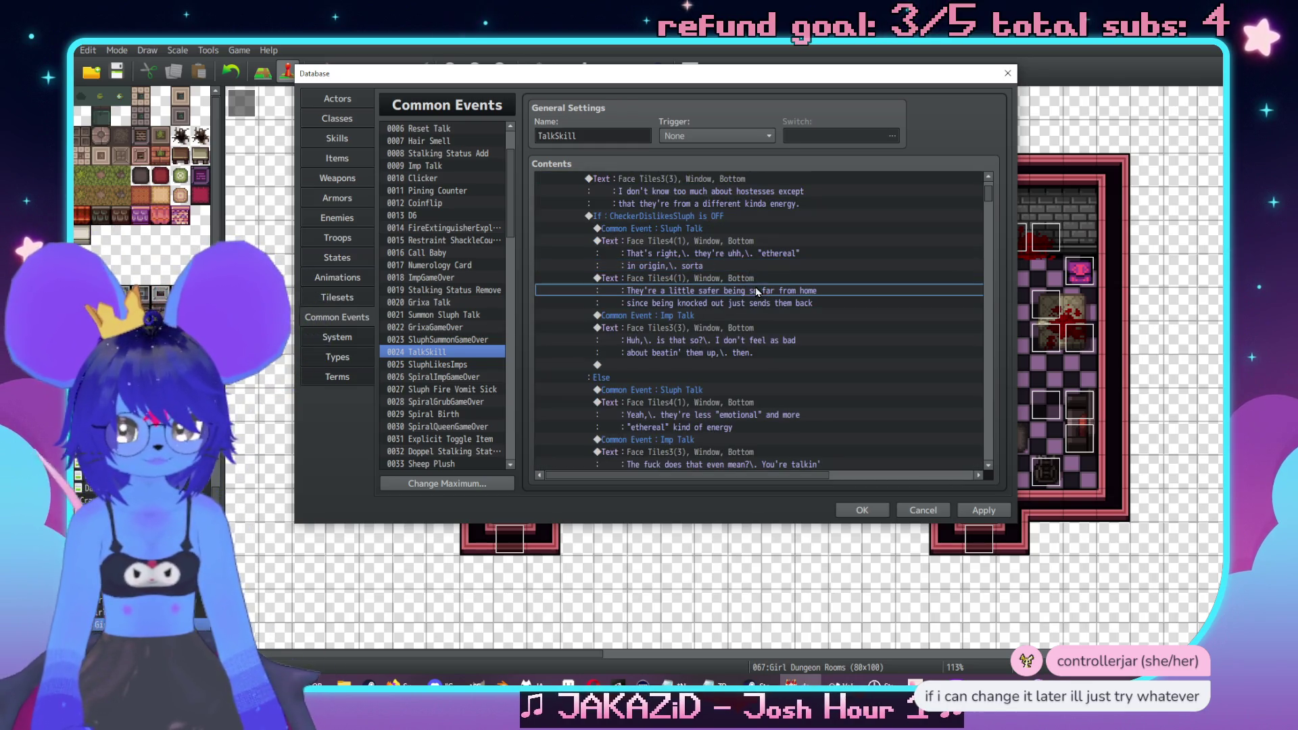
key("Down")
left_click_drag(739, 269, 736, 238)
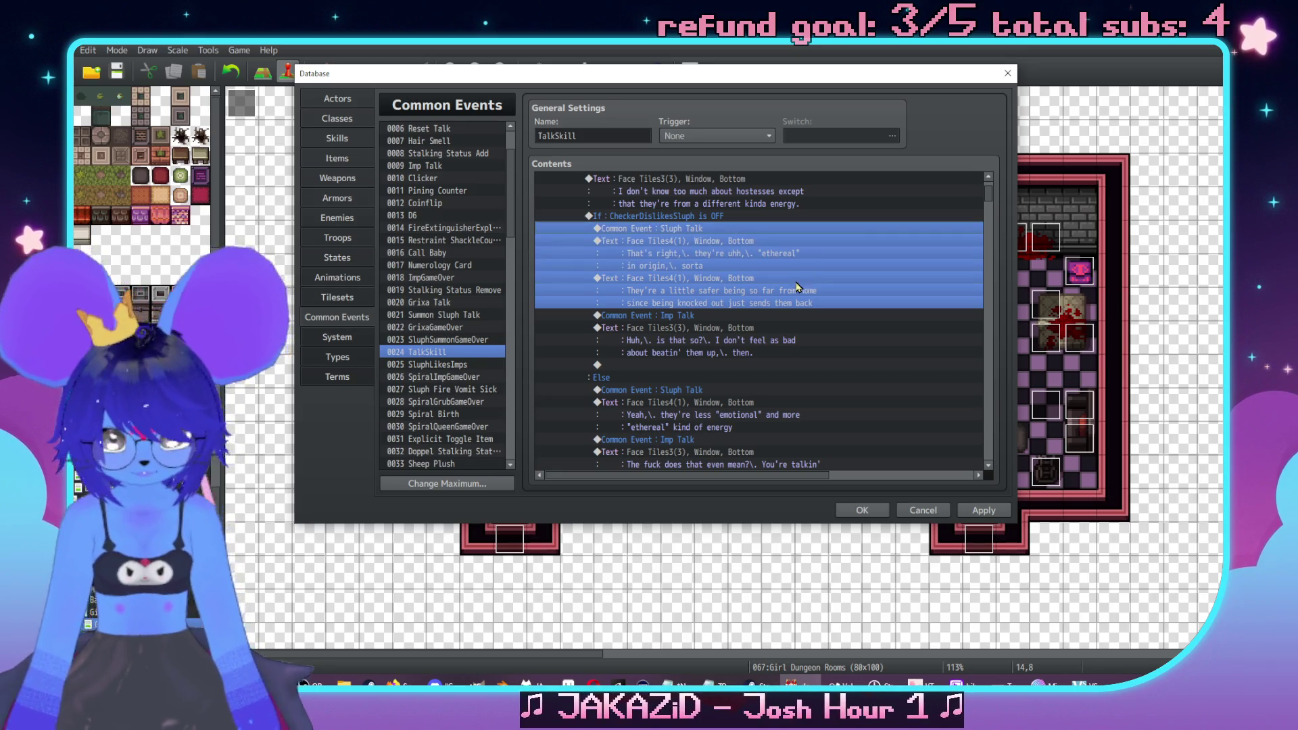
left_click(700, 242, "shift")
left_click_drag(999, 193, 995, 282)
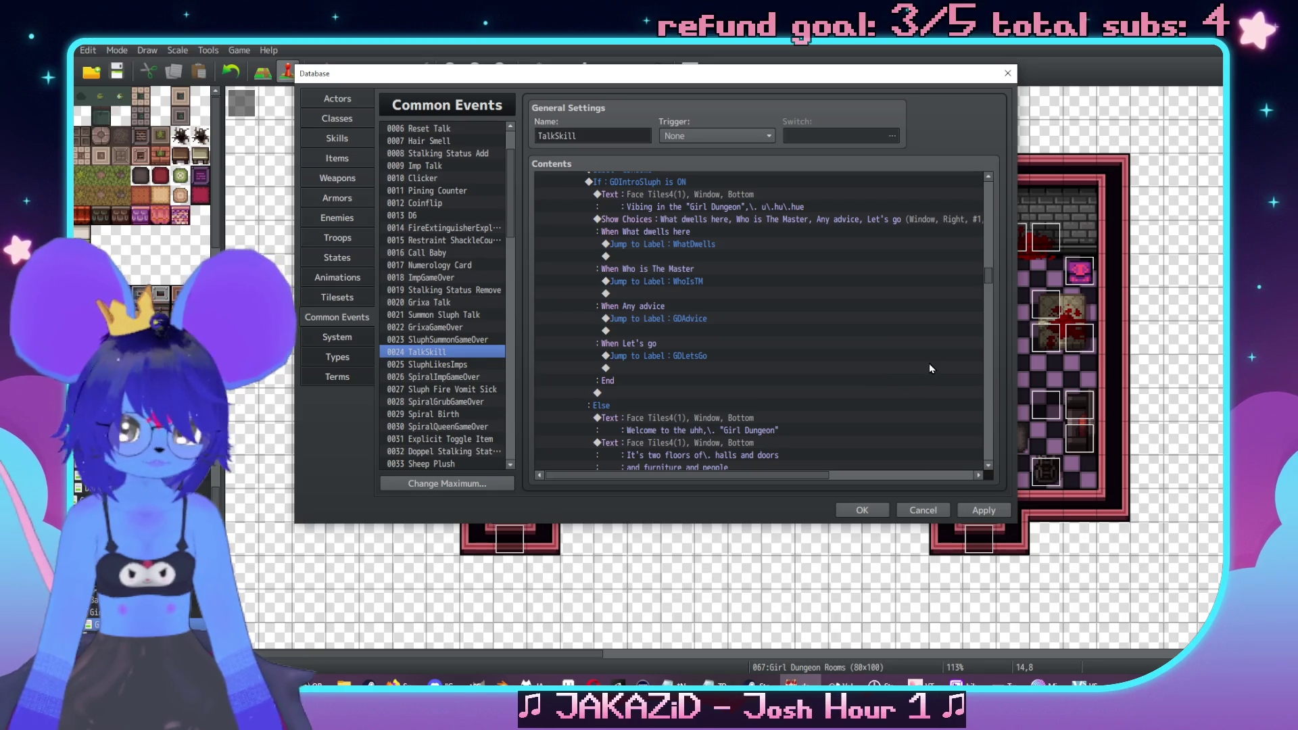
left_click(988, 212)
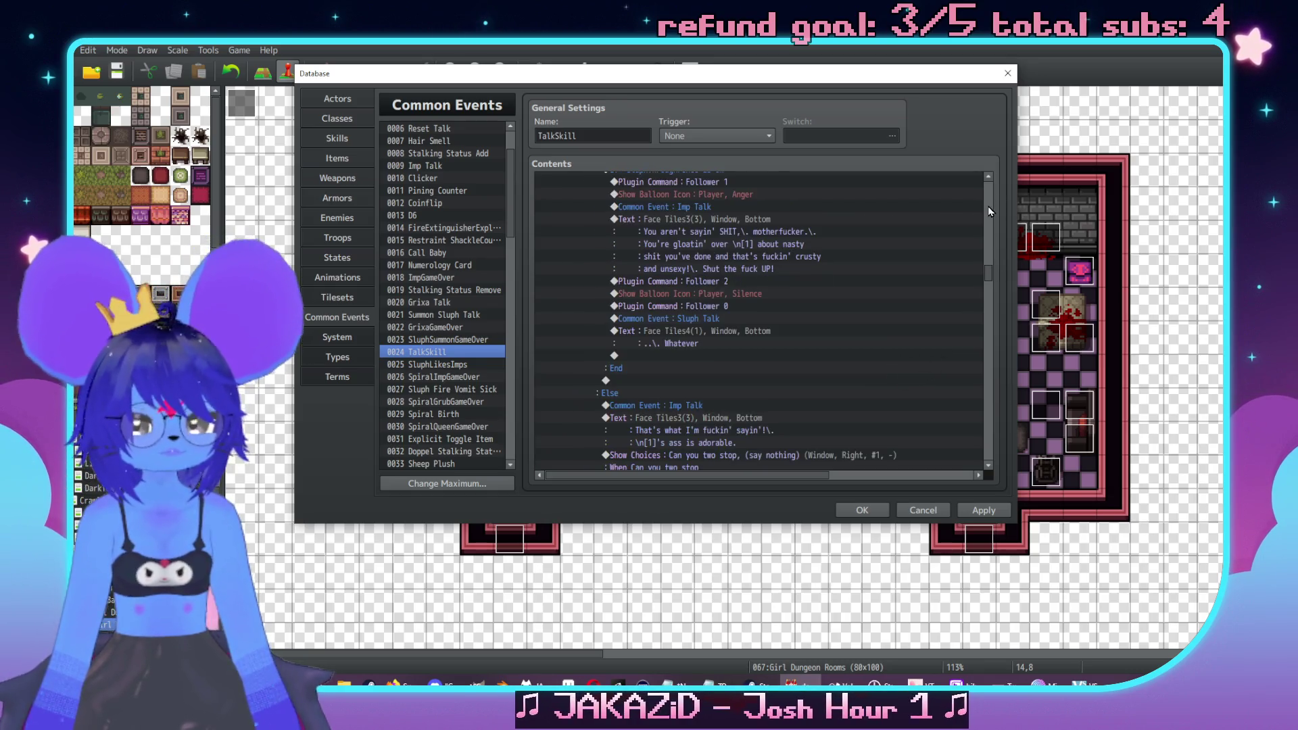
scroll(981, 371, "down", 8)
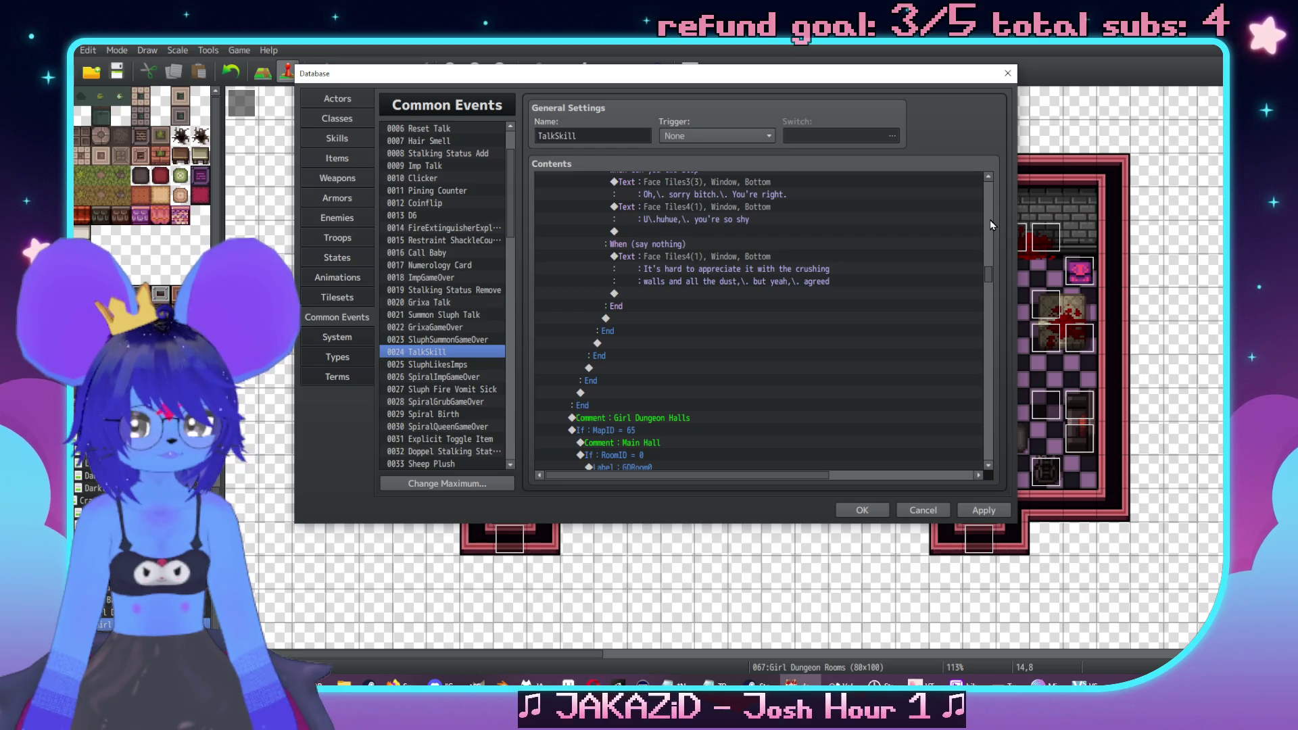
scroll(991, 221, "down", 4)
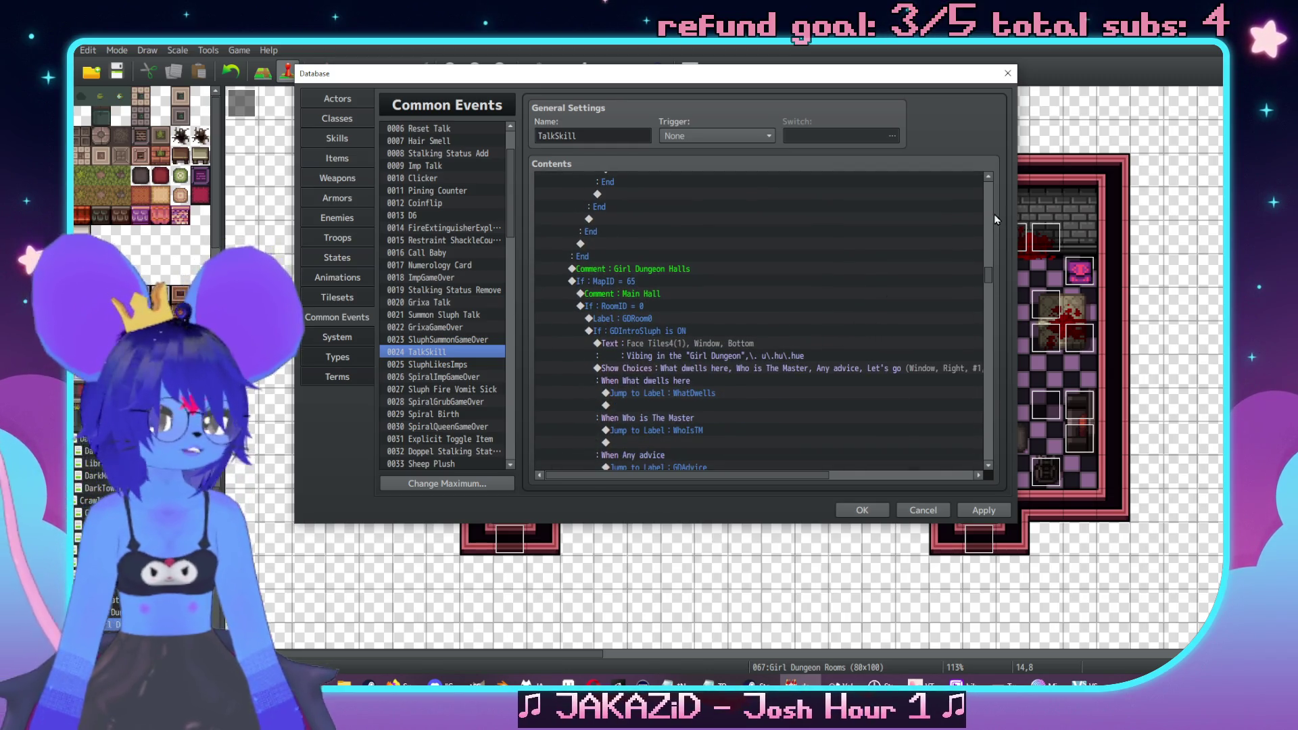
scroll(988, 211, "down", 10)
scroll(988, 220, "down", 8)
scroll(988, 213, "down", 10)
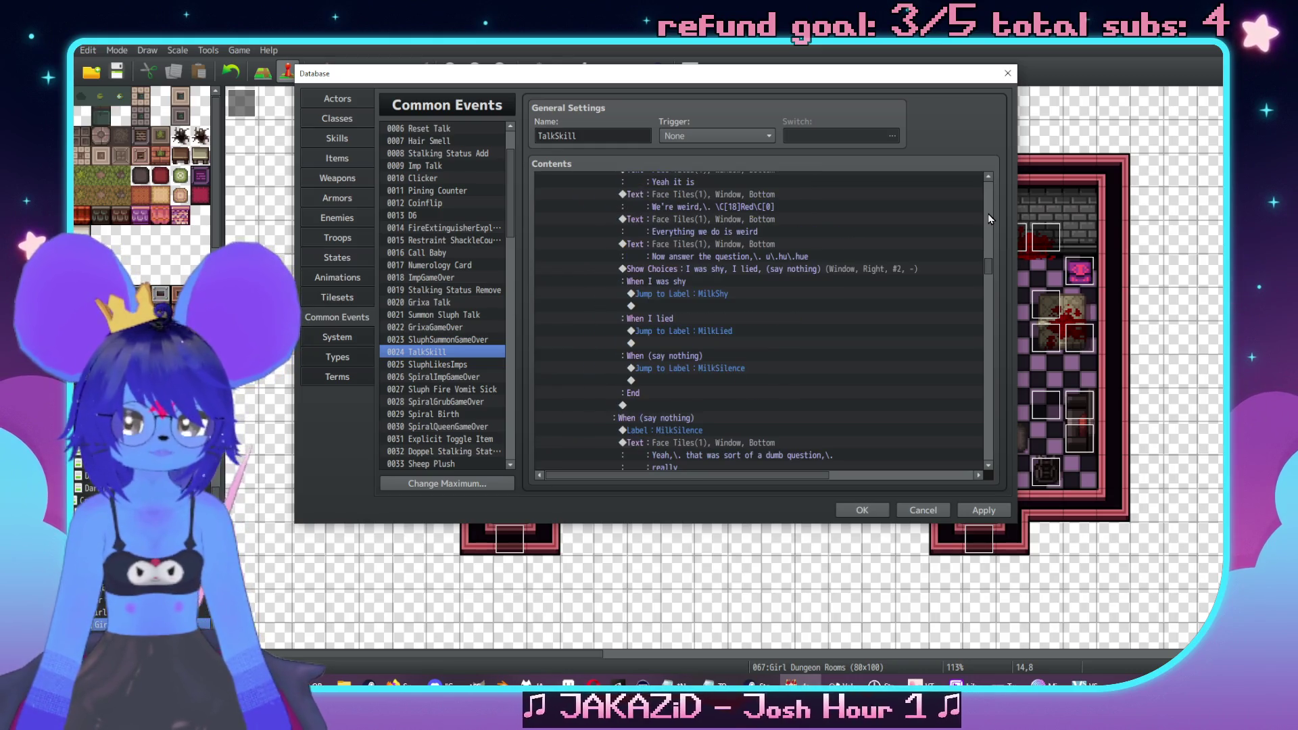
scroll(987, 211, "down", 10)
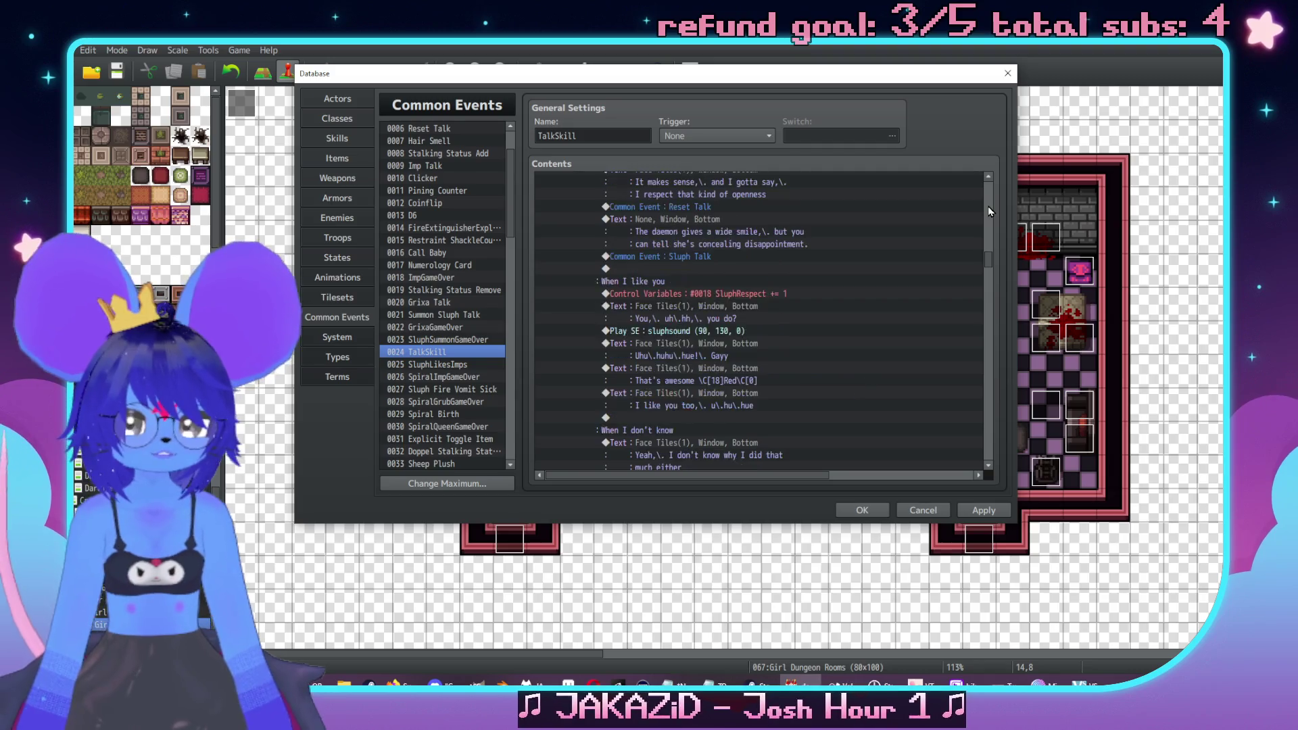
scroll(982, 359, "down", 10)
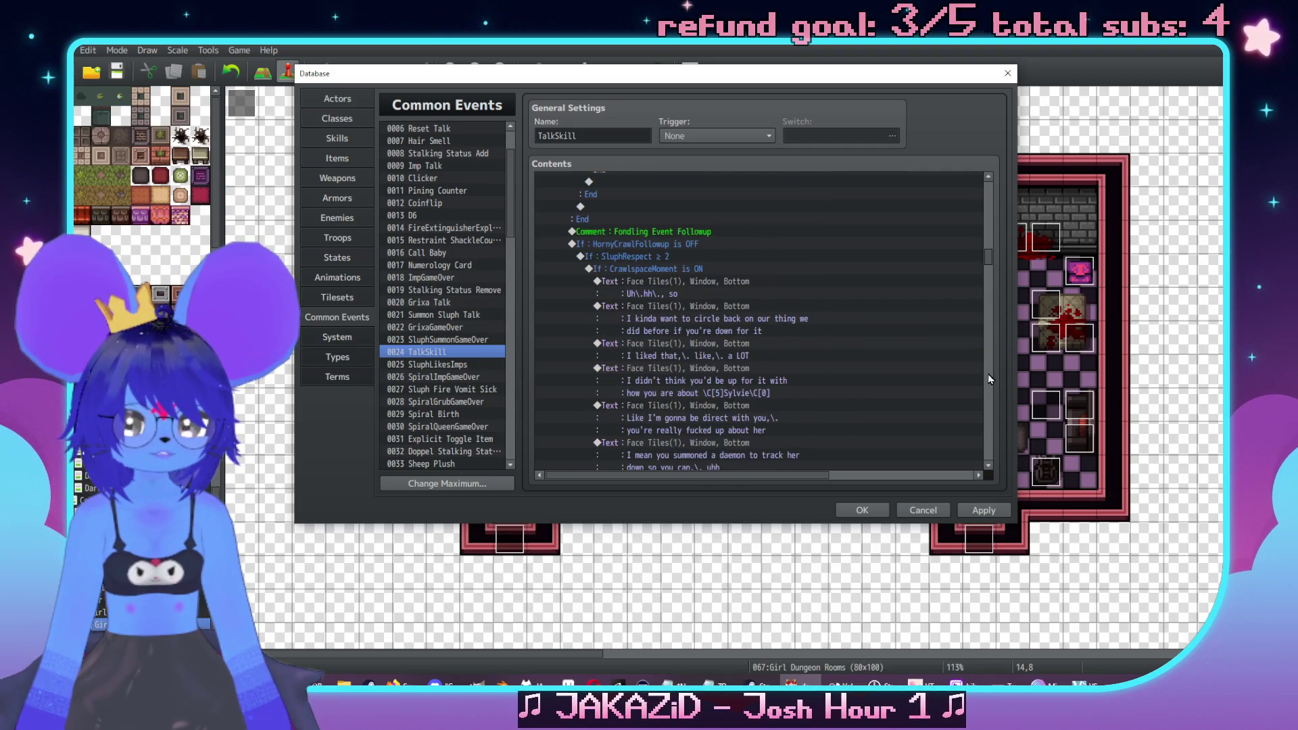
scroll(992, 384, "down", 10)
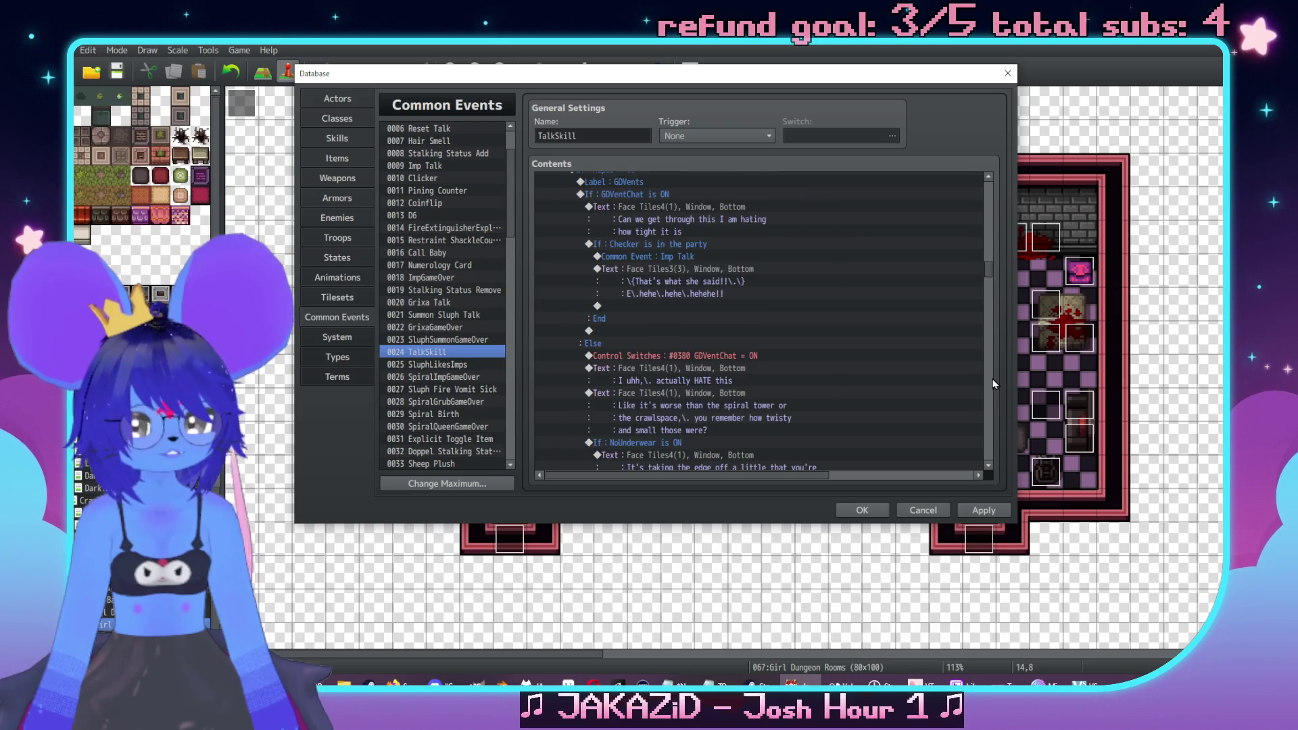
scroll(990, 380, "down", 10)
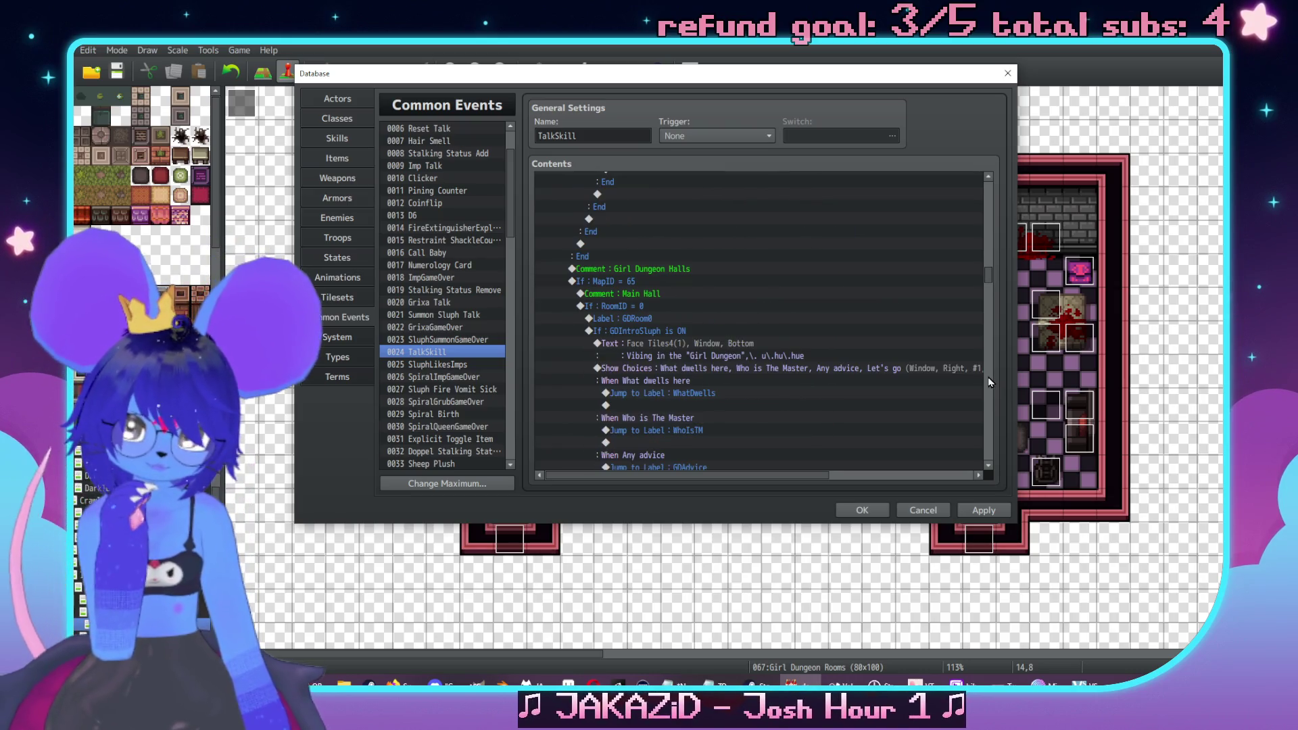
scroll(985, 378, "down", 10)
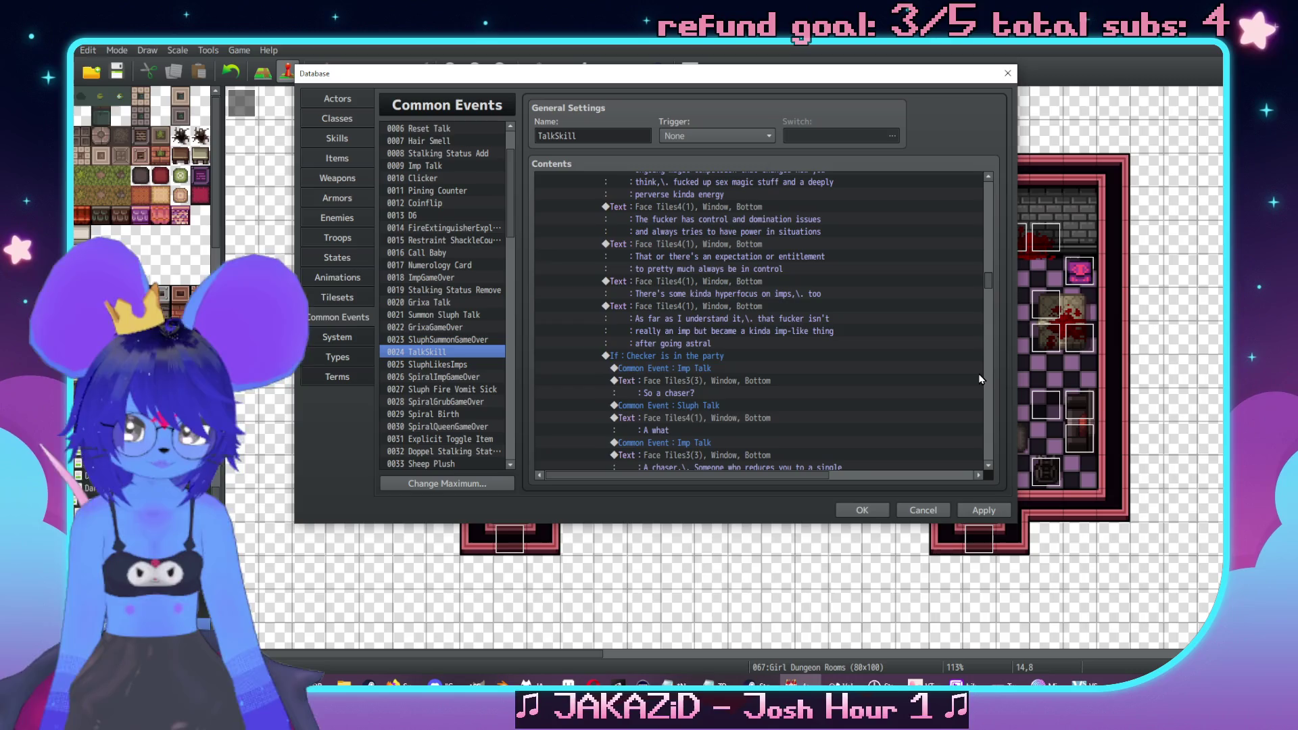
double_click(979, 372)
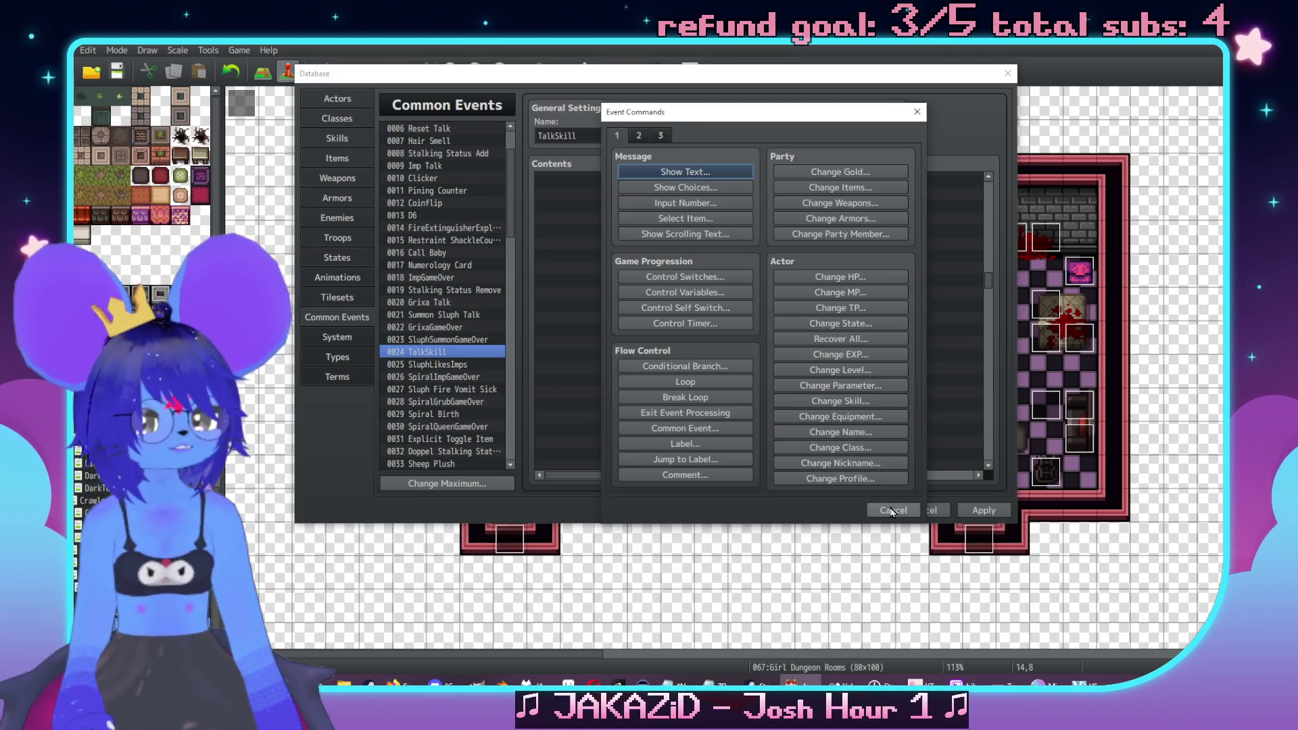
left_click(914, 509)
scroll(983, 444, "down", 10)
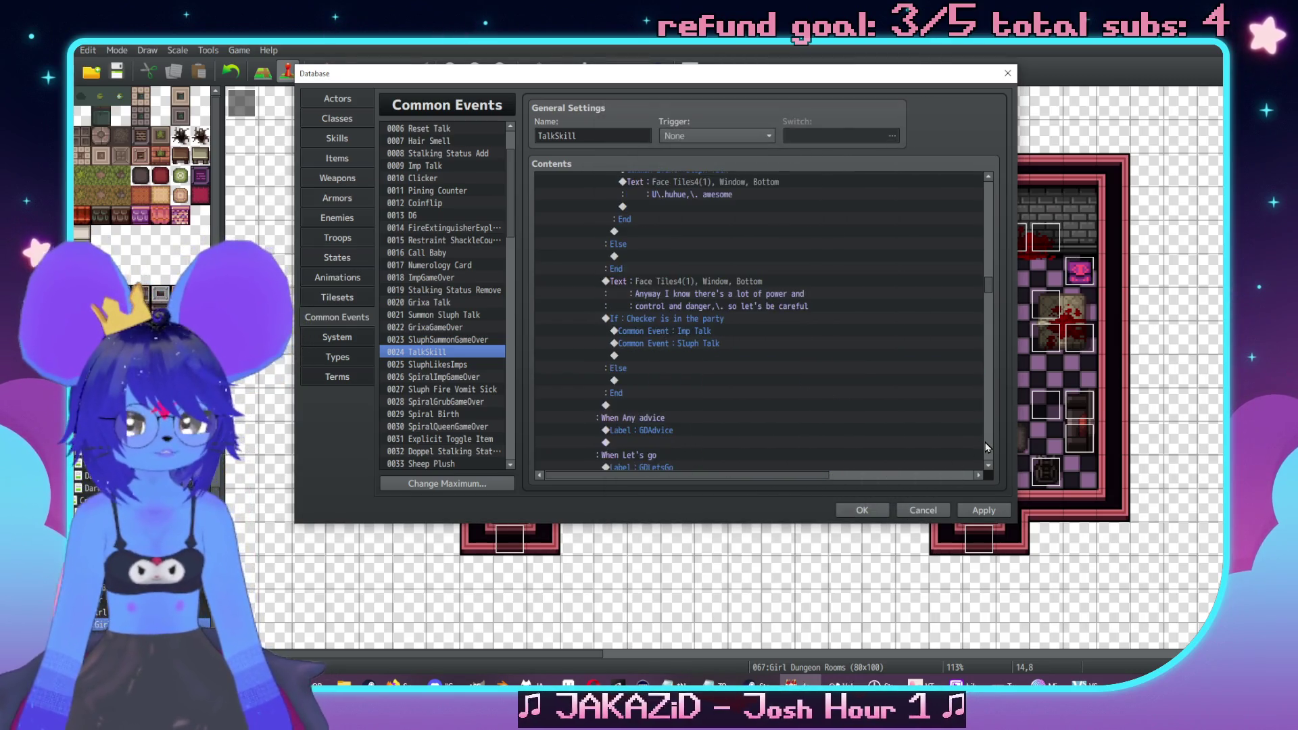
scroll(987, 447, "down", 15)
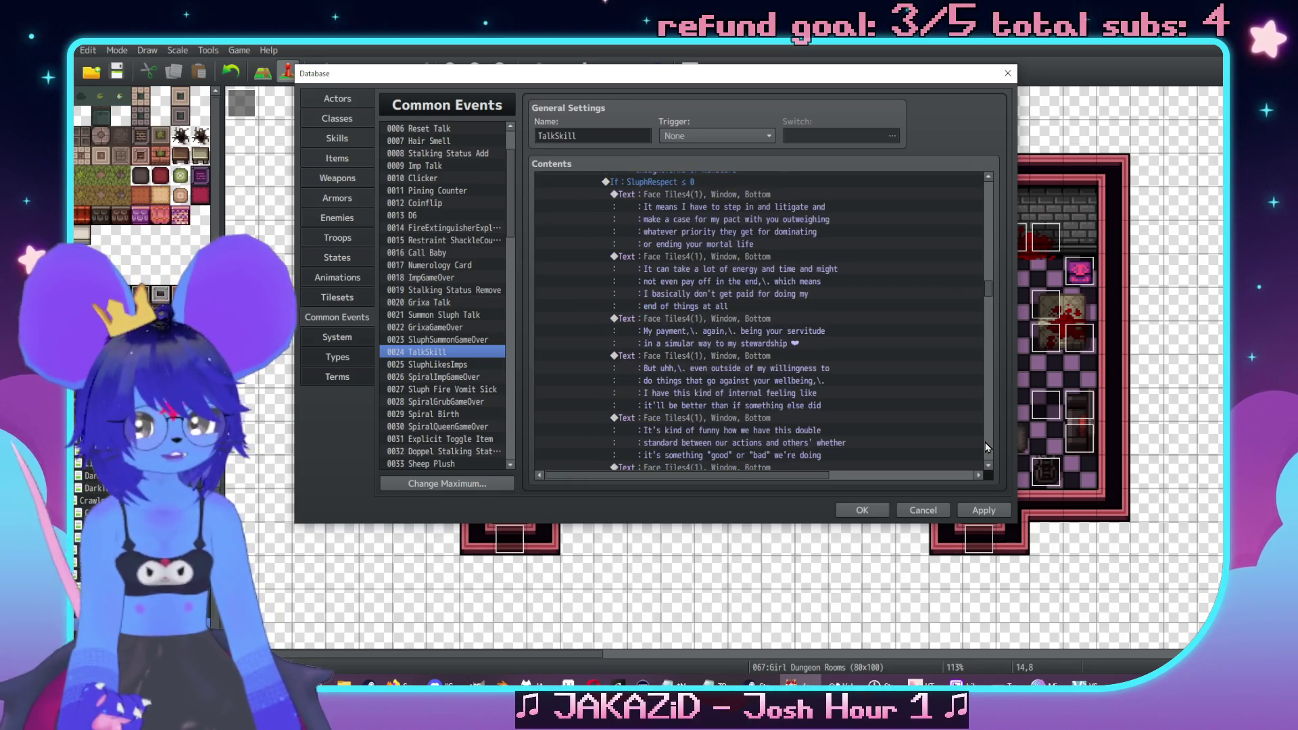
left_click(980, 442)
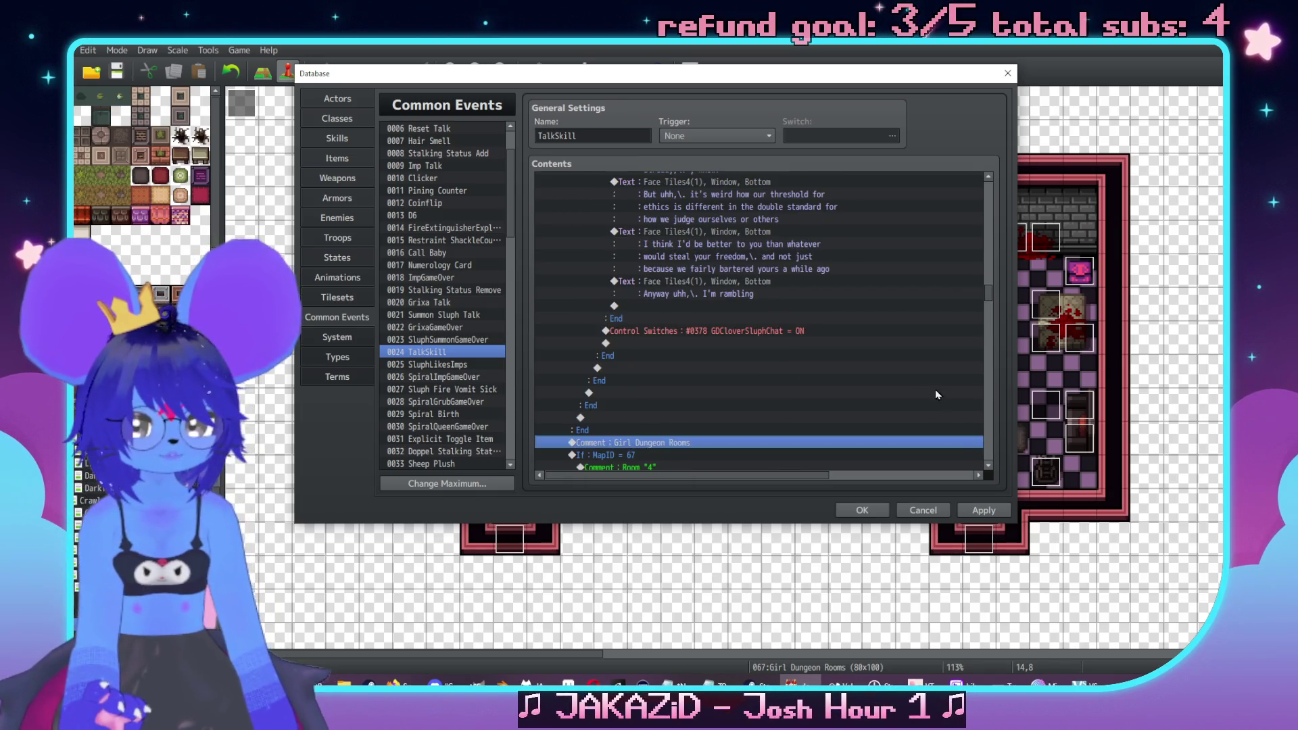
Place the two hostess dialogue lines inside the Room 4 branch
scroll(831, 346, "down", 6)
left_click(684, 280)
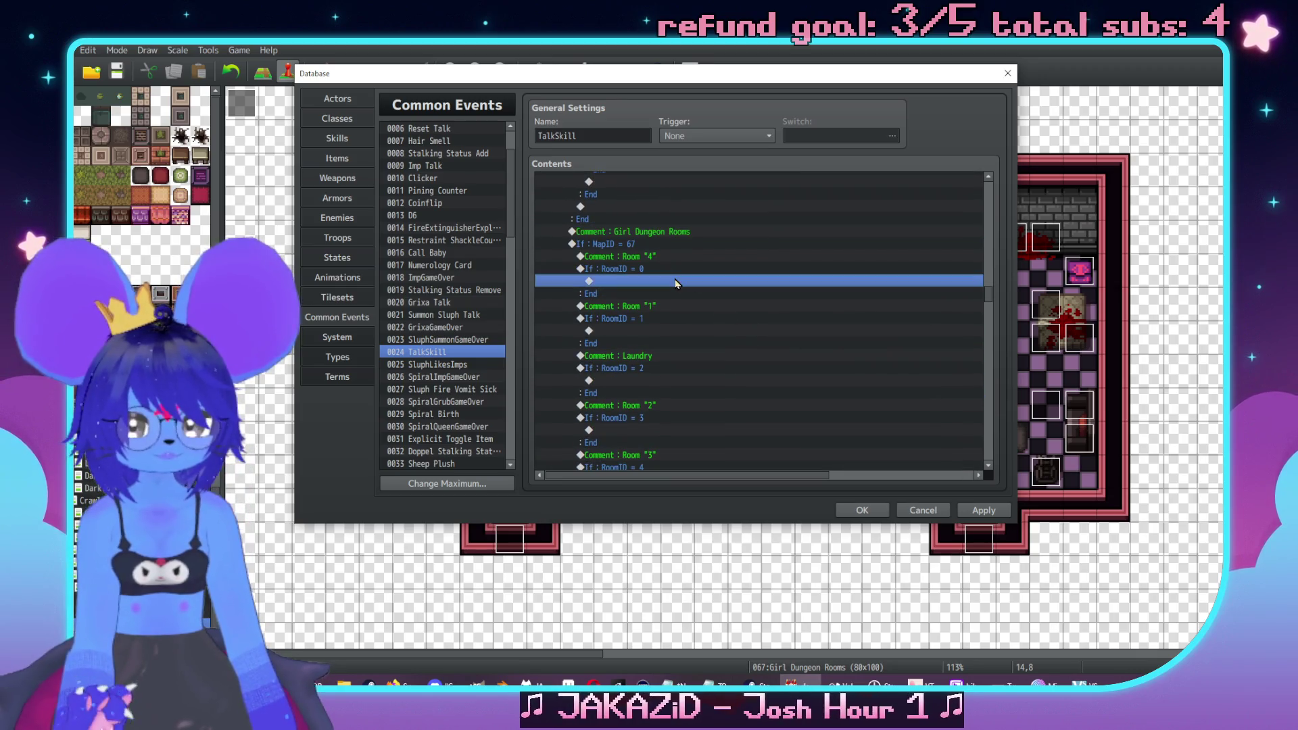
key("Down")
key("Down")
scroll(703, 289, "up", 1)
Insert a Conditional Branch checking switch 0344 HostessWakeUp is ON
right_click(726, 324)
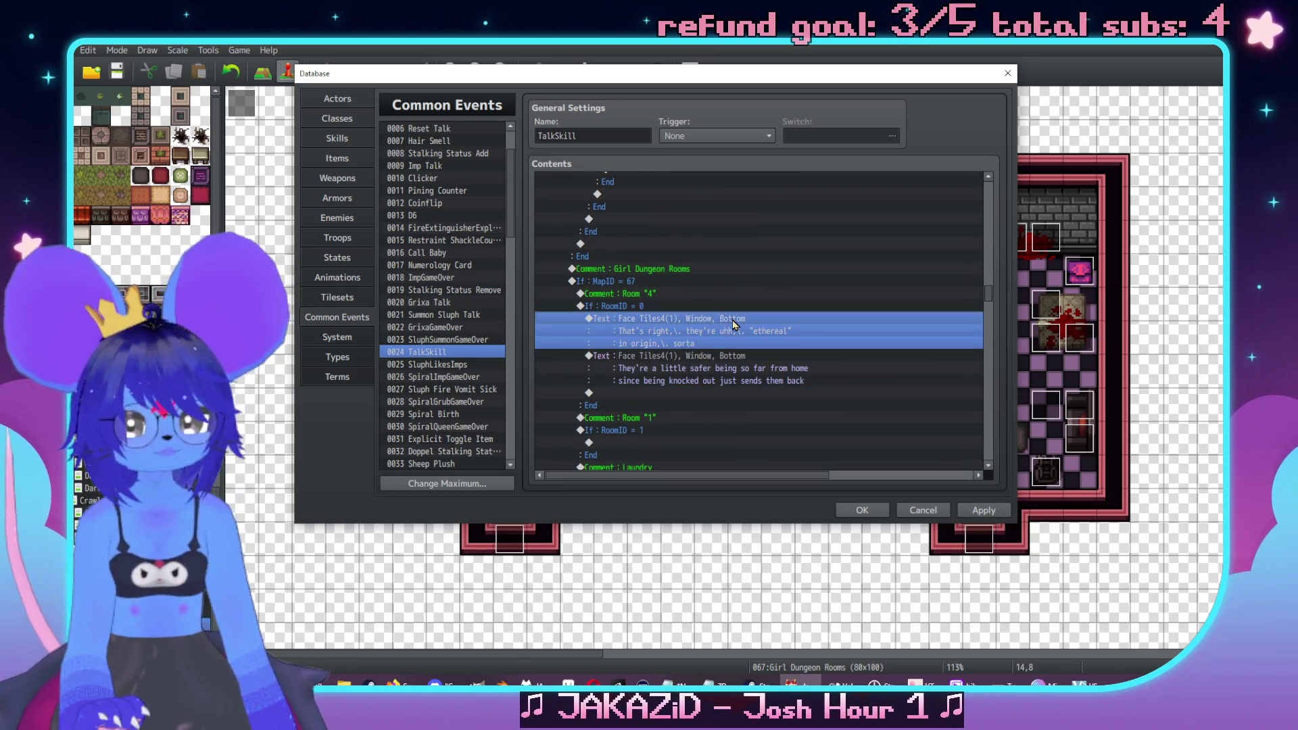
left_click(743, 333)
left_click_drag(801, 121, 824, 122)
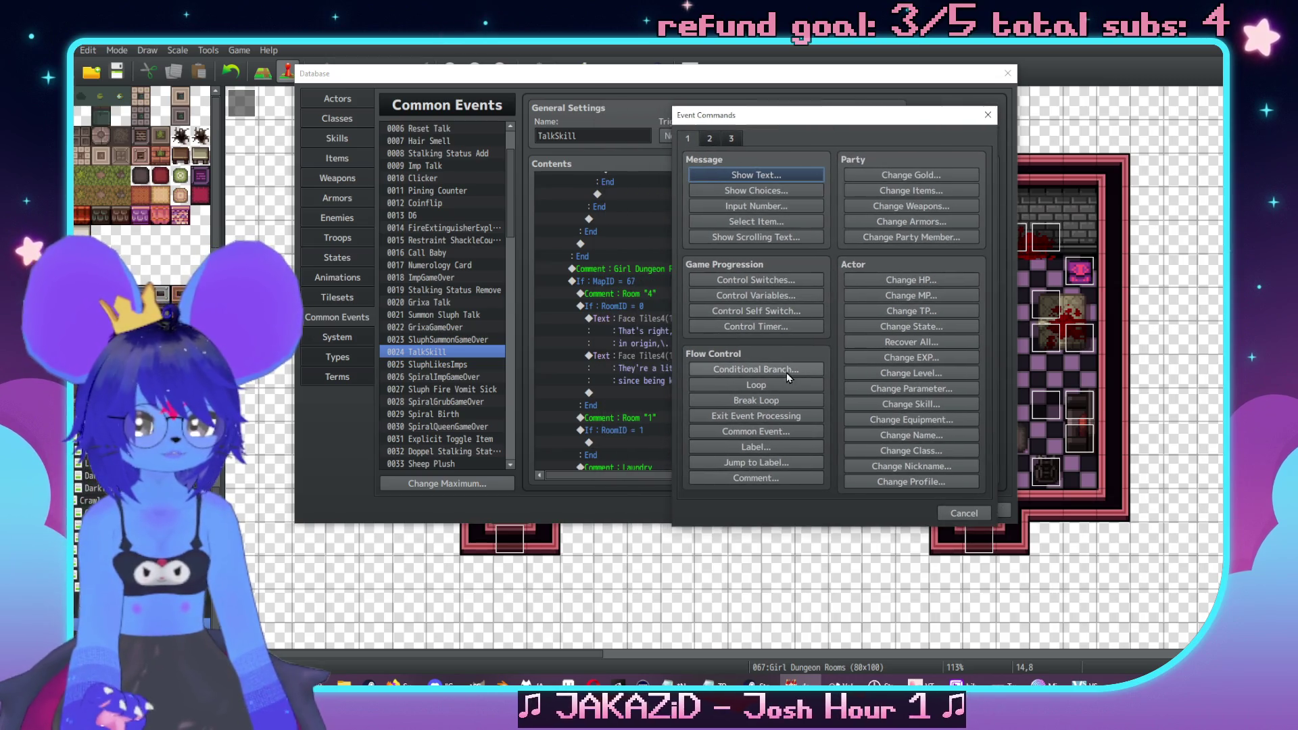
left_click(755, 369)
left_click(811, 242)
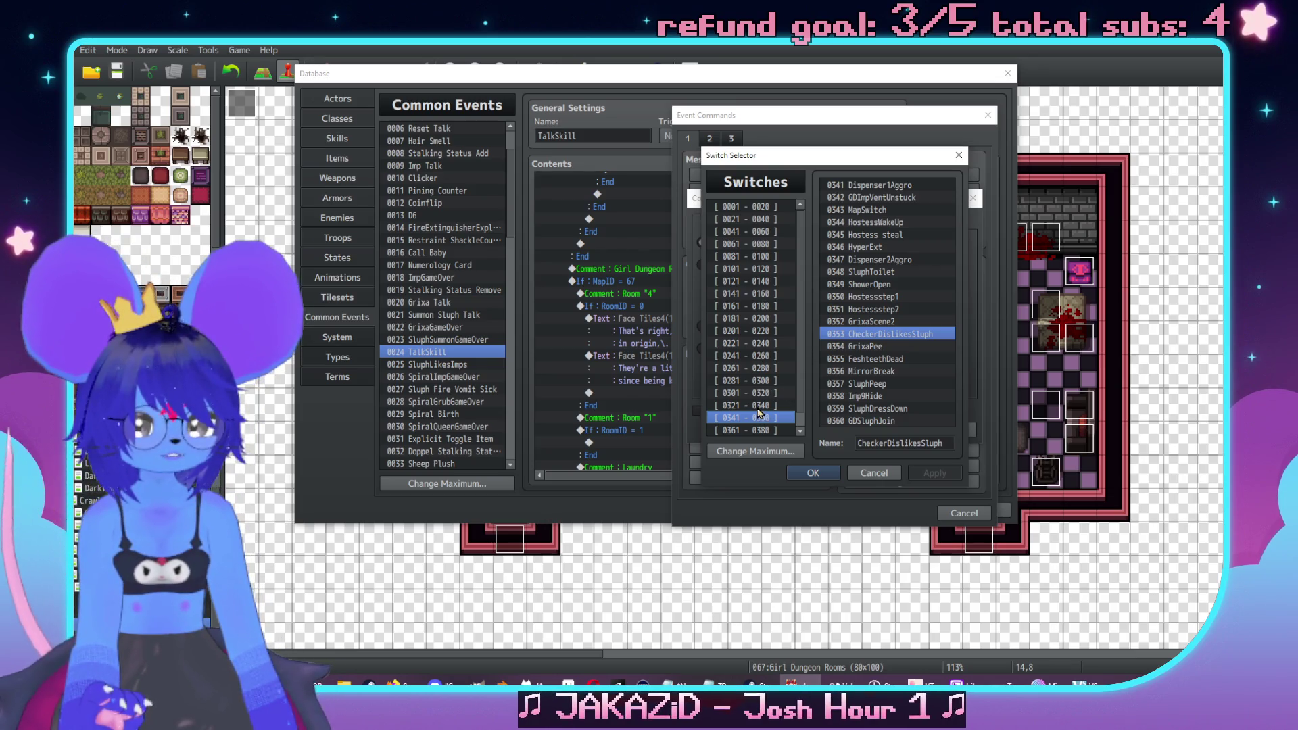
double_click(858, 223)
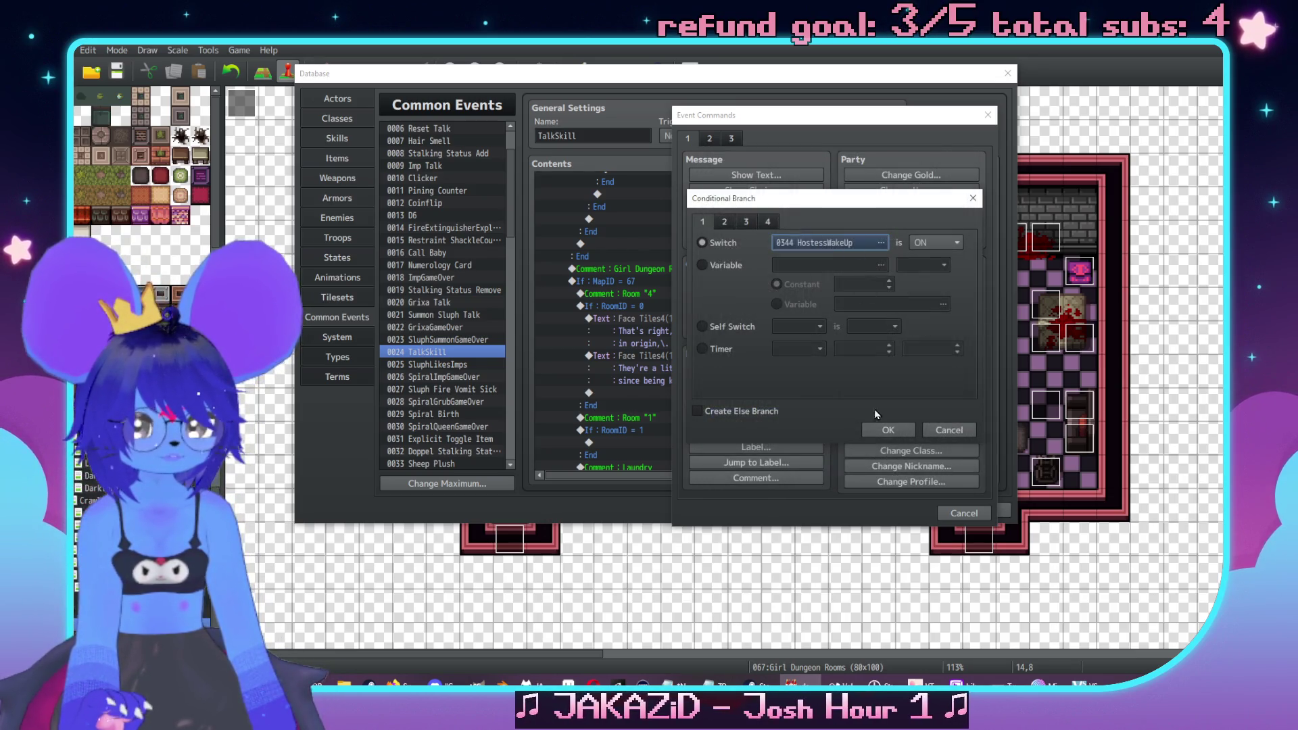
left_click(887, 431)
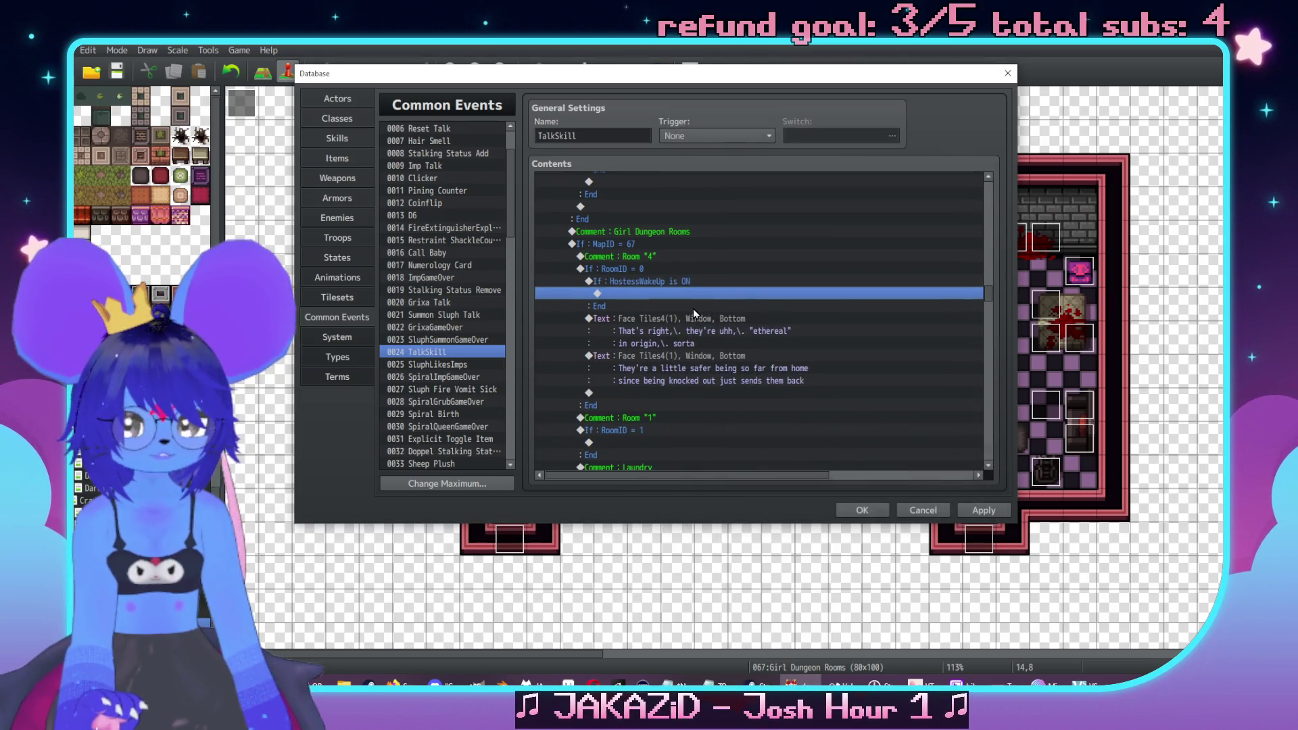
Give the HostessWakeUp condition an Else branch and select the text lines below
double_click(689, 307)
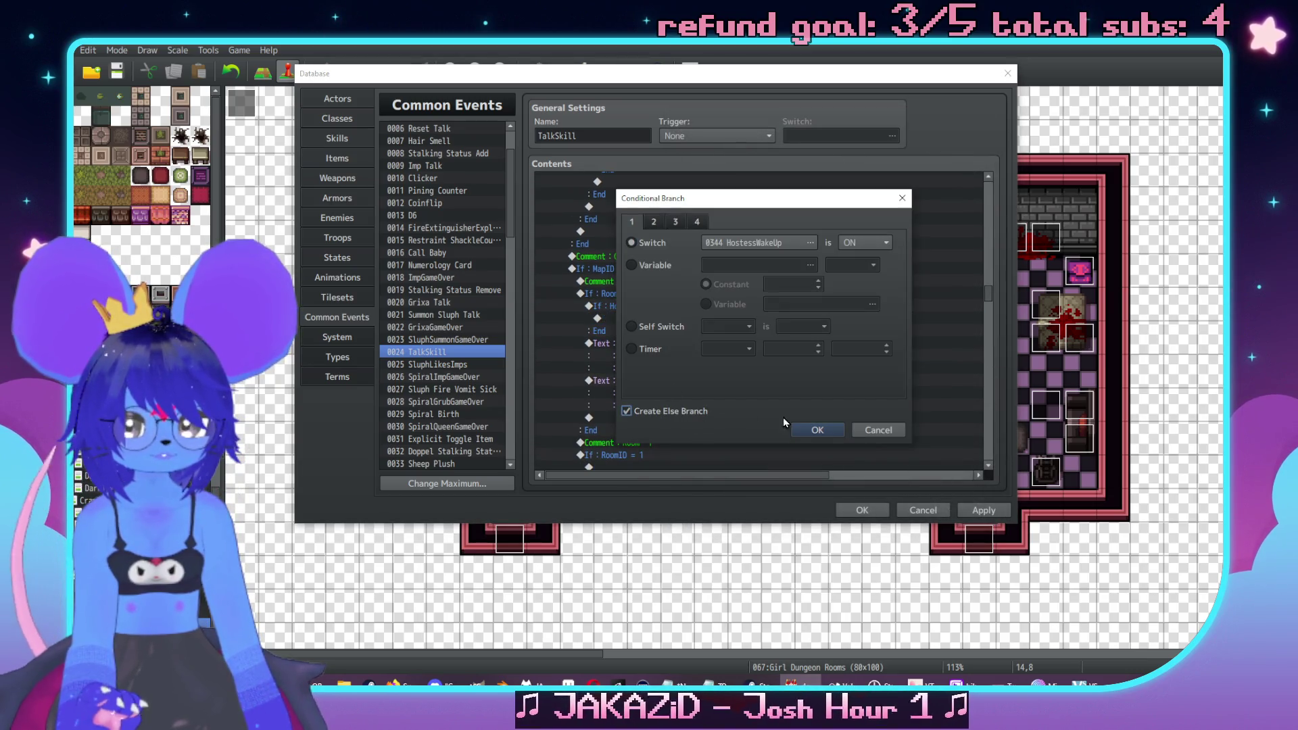
left_click(836, 434)
left_click(684, 343)
left_click(674, 369)
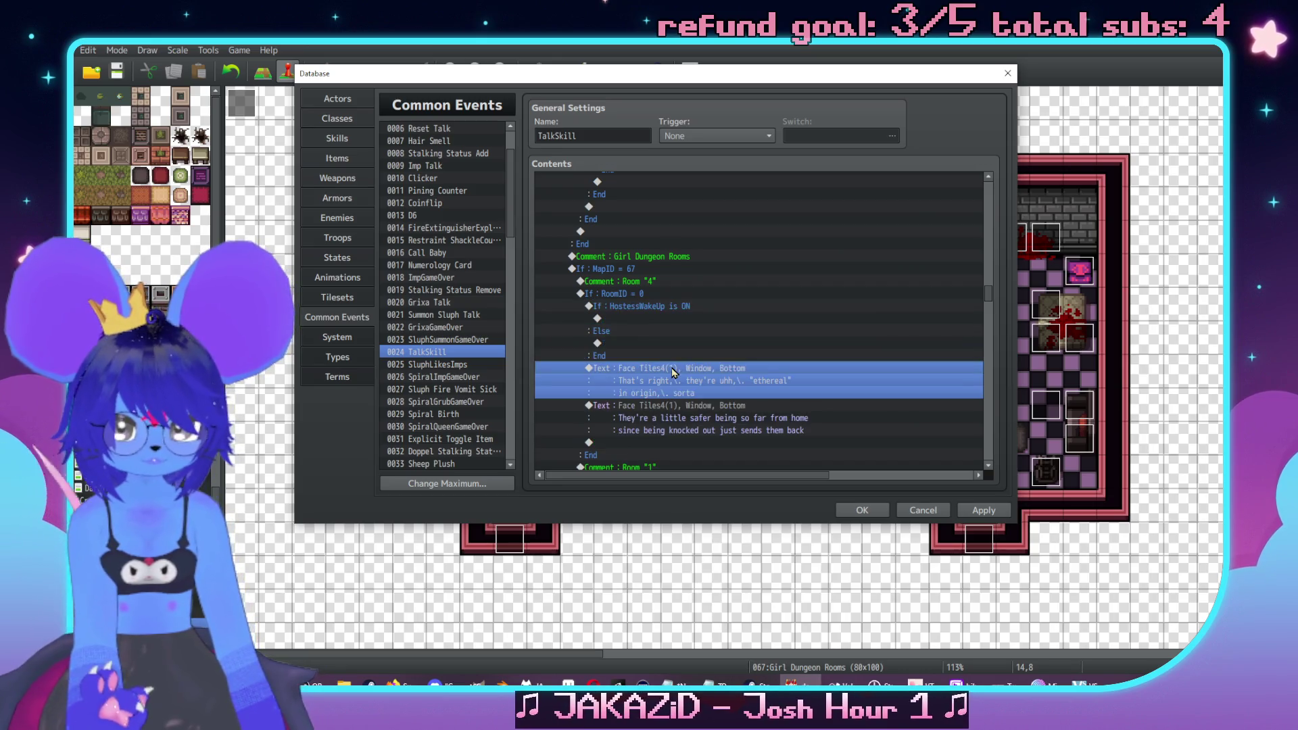
Move the first text line into the If branch and rewrite it as 'I guess we uhh,\. sent her home'
mouse_move(669, 365)
left_mouse_down()
mouse_move(671, 338)
mouse_move(645, 319)
left_mouse_up()
left_click(679, 319)
double_click(681, 320)
key("ctrl+a")
key("BackSpace")
type("I gue")
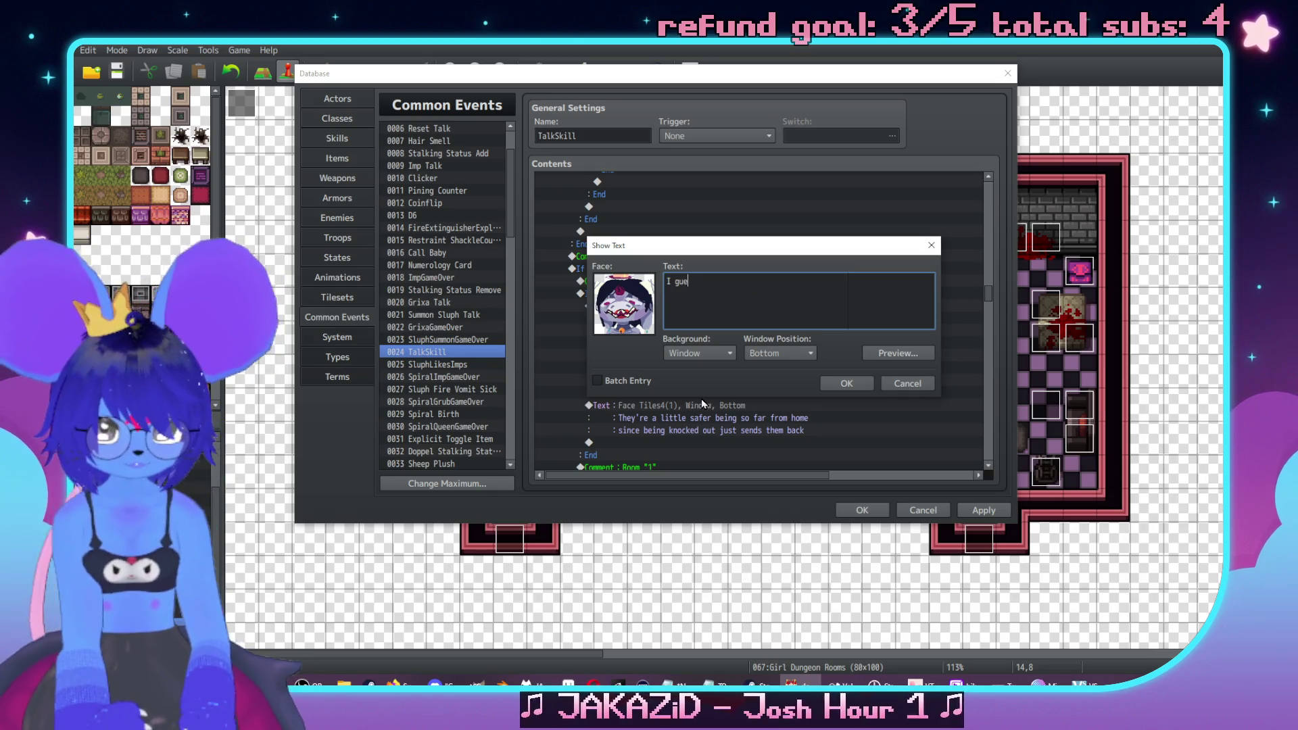
type("ss we uhh,\\.")
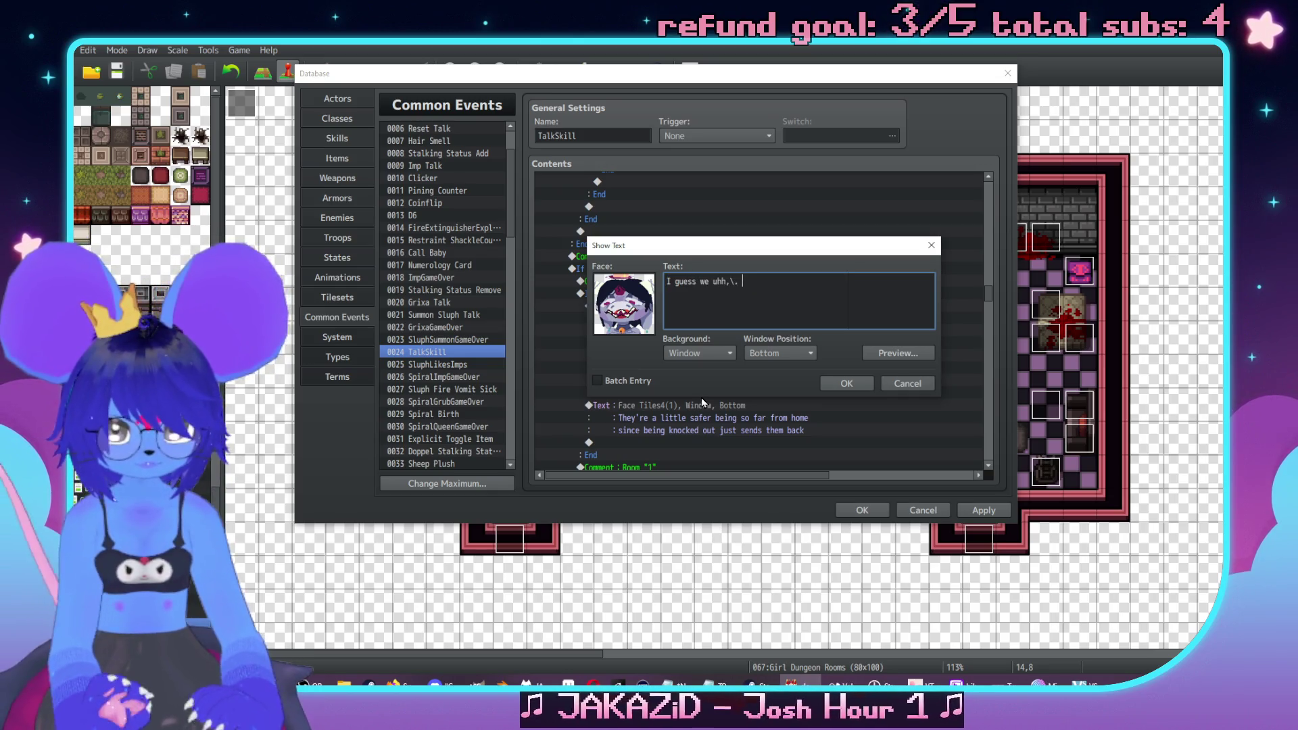
type("r home")
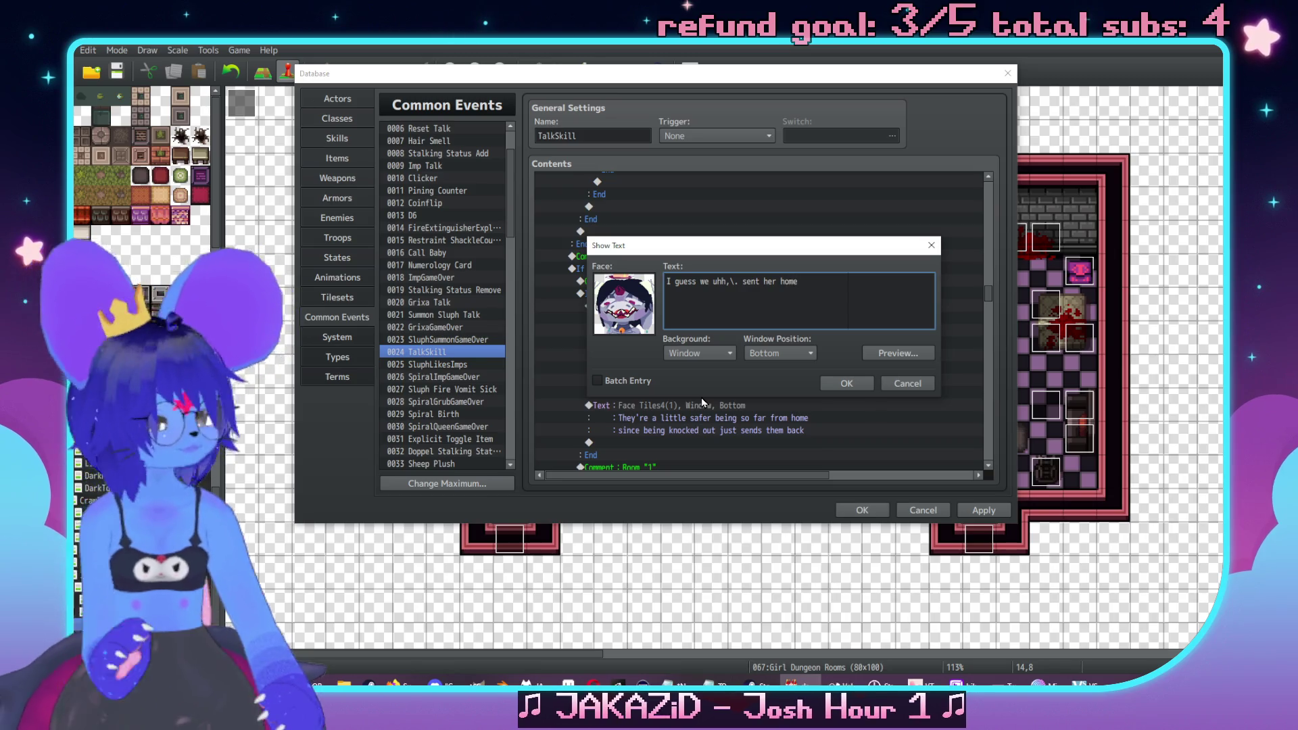
left_click(845, 384)
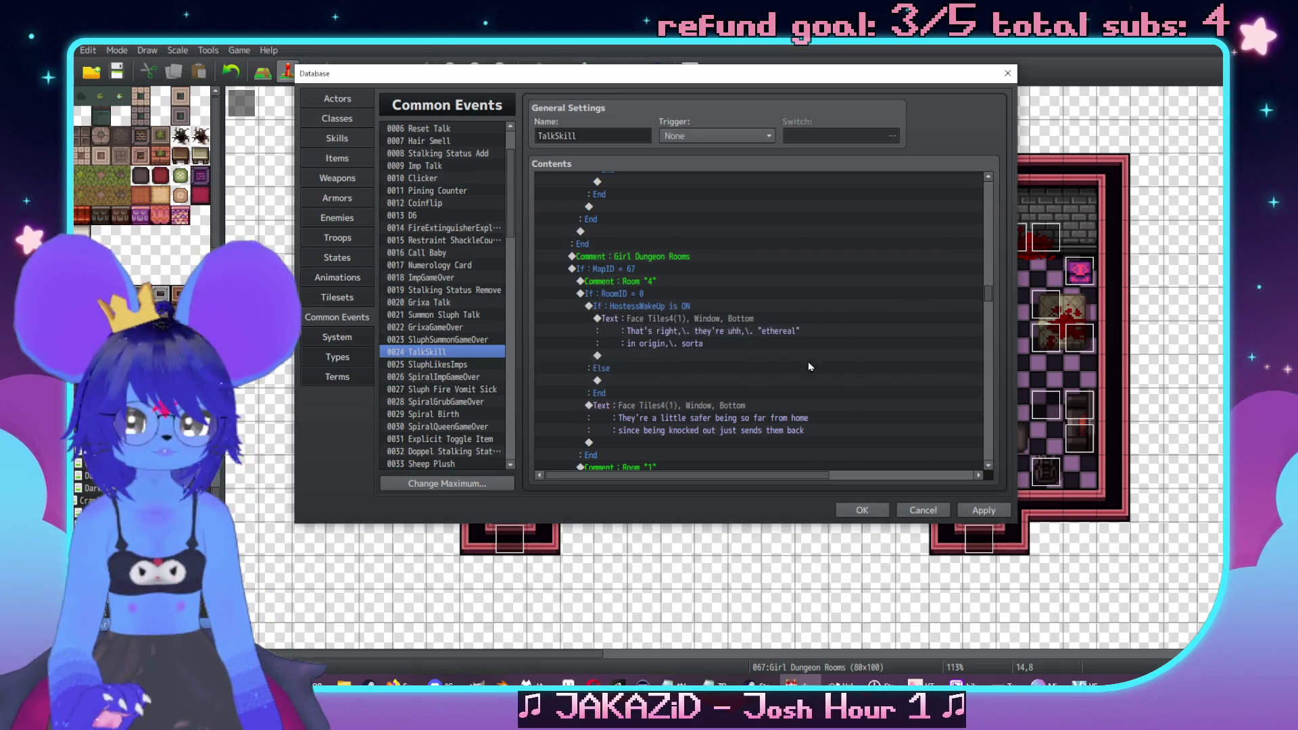
Write the ripe-room message ending 'ripe.' in another text line
scroll(830, 314, "down", 2)
scroll(829, 314, "up", 1)
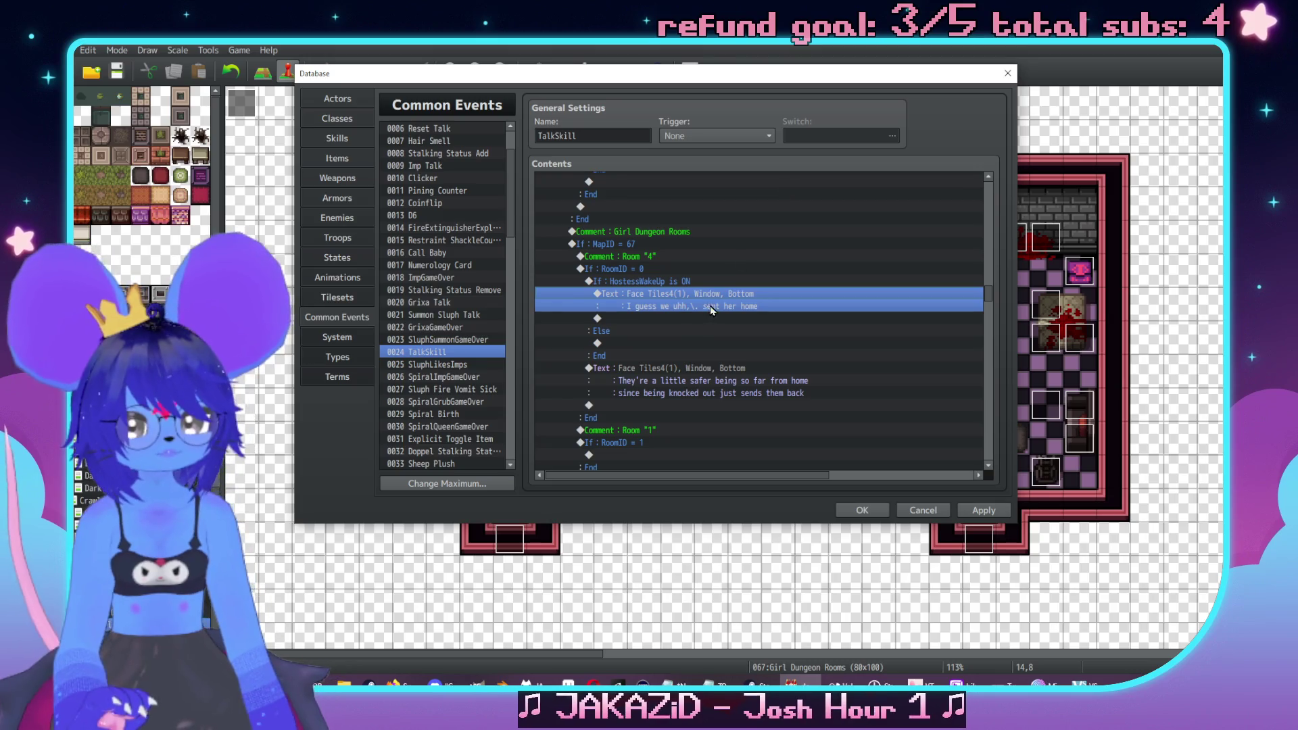
double_click(725, 315)
type("This room smell")
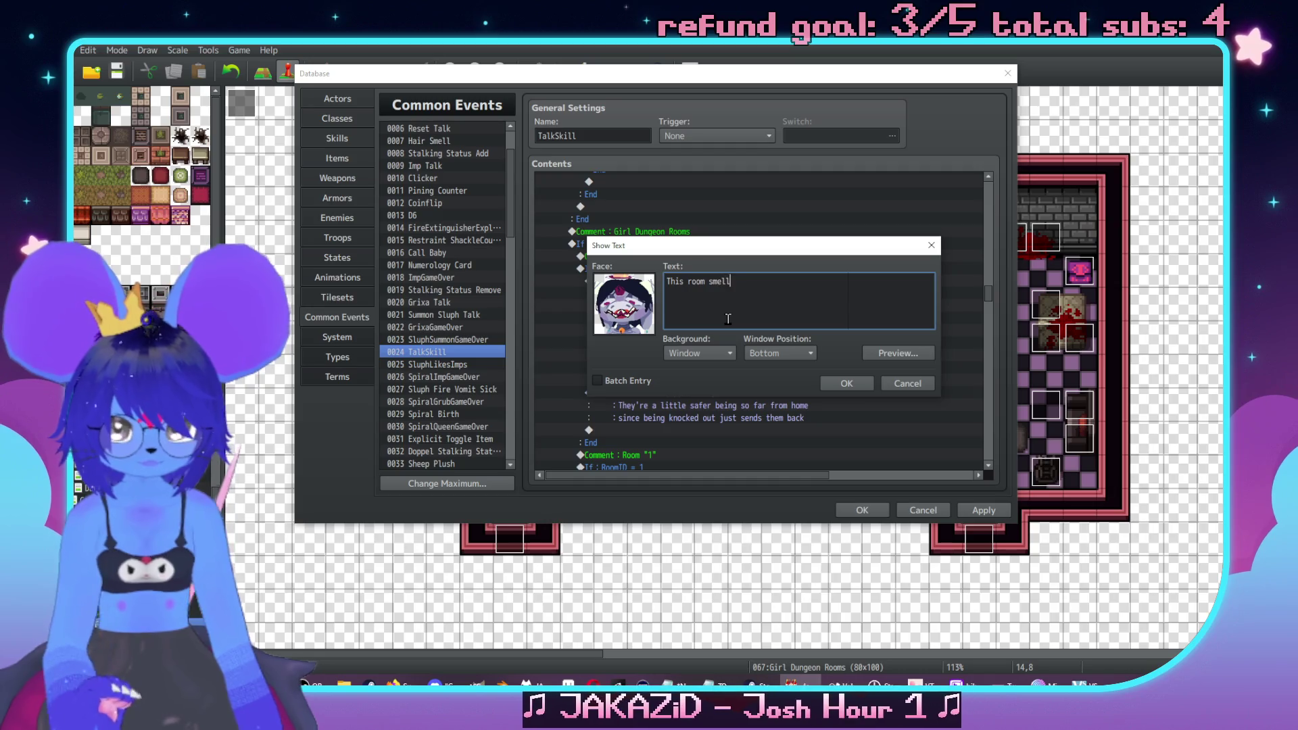
type("s kinda ripe,")
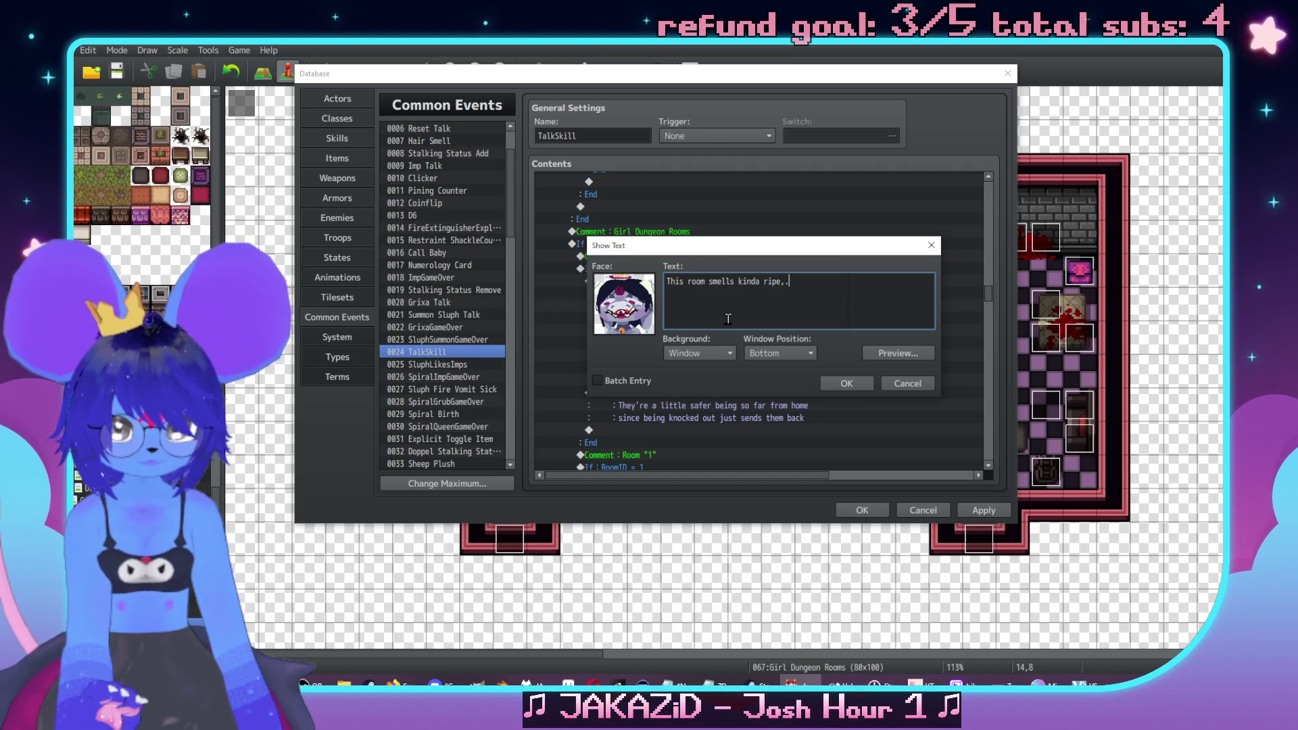
type(".")
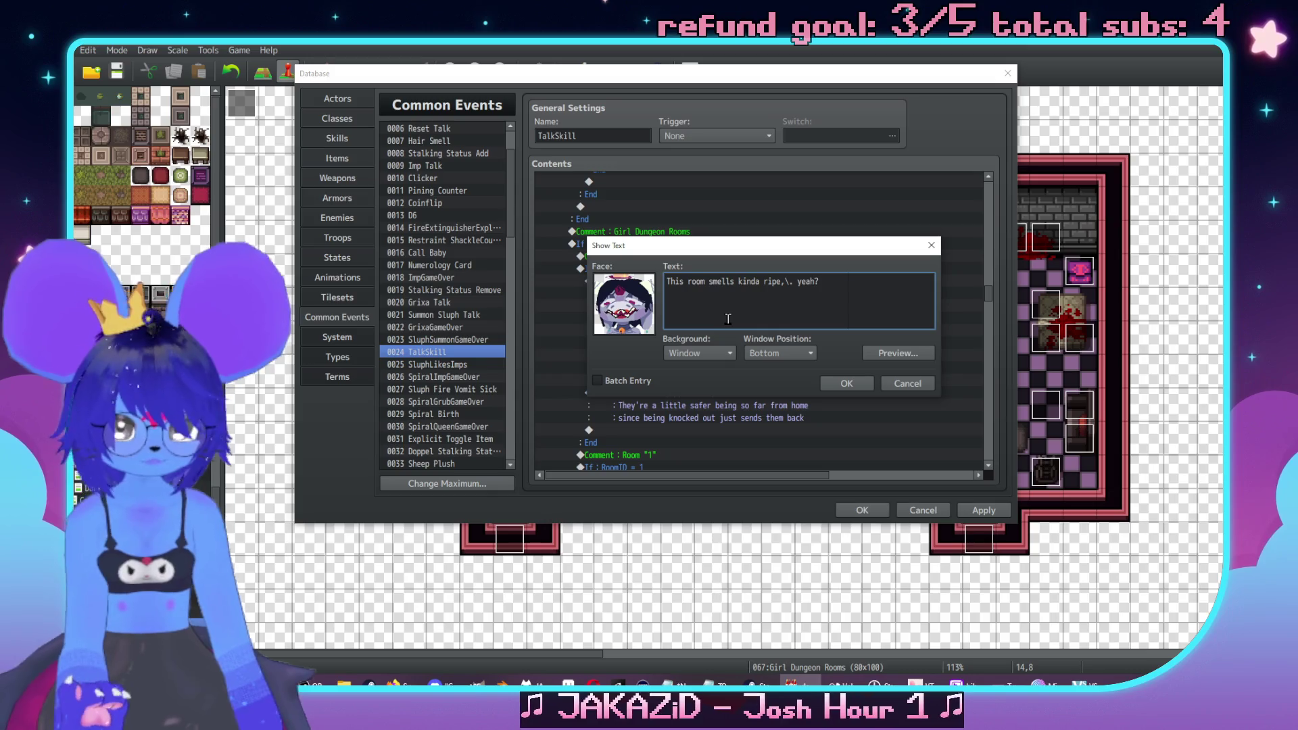
left_click(836, 383)
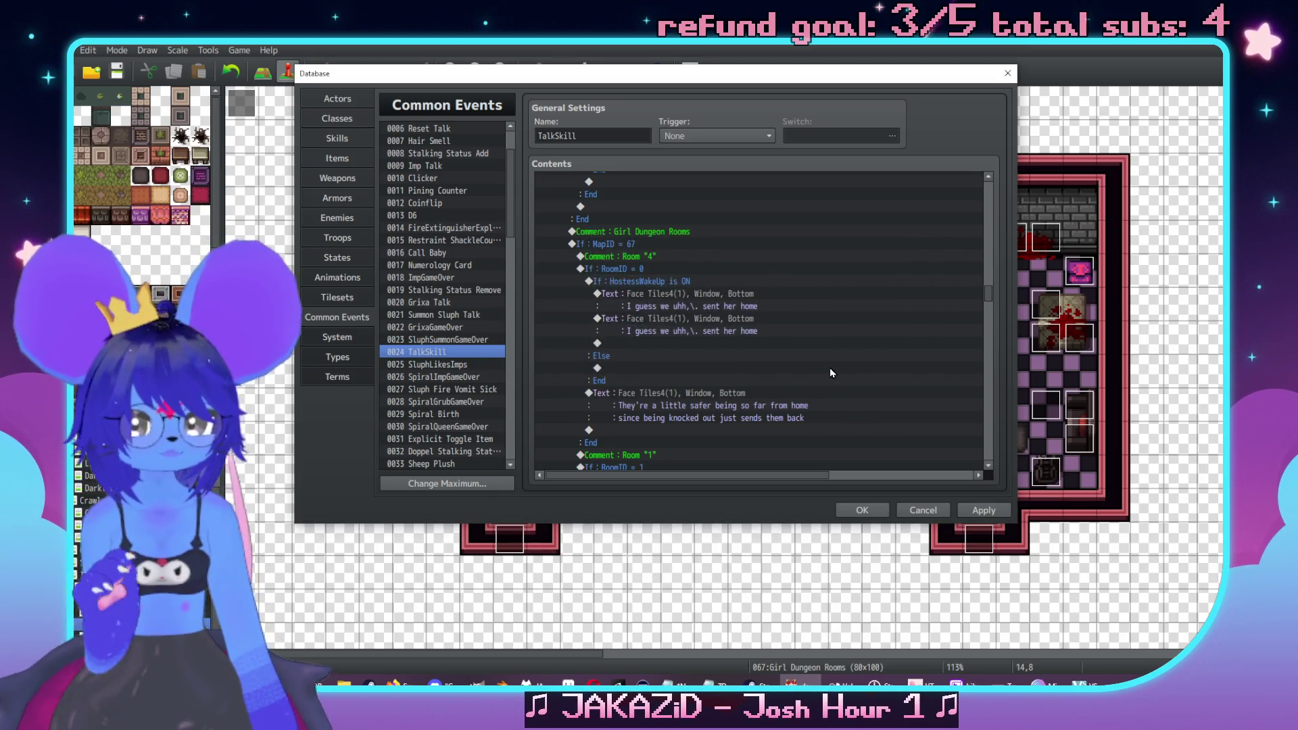
Add a second line 'It's not clean like mine is' to the ripe-room message
key("Return")
type("This room smells kinda ripe,\\. yeah?\\")
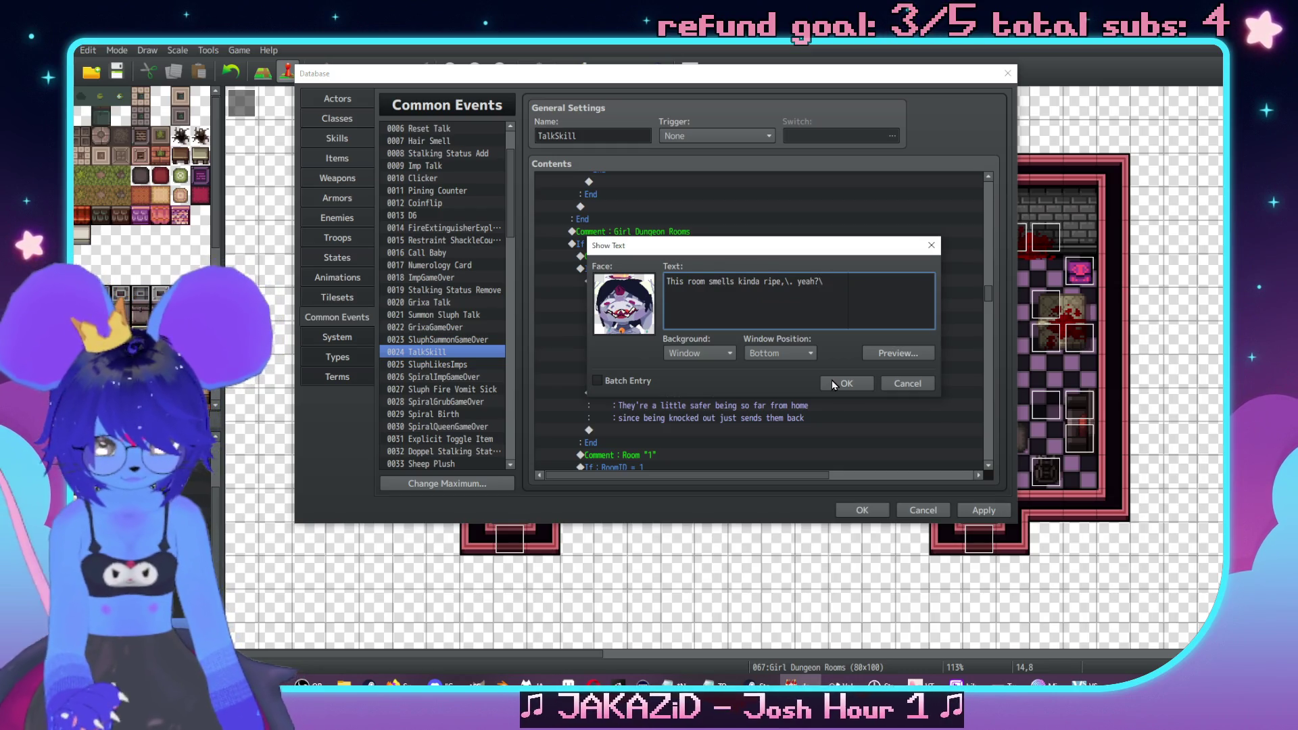
type(".")
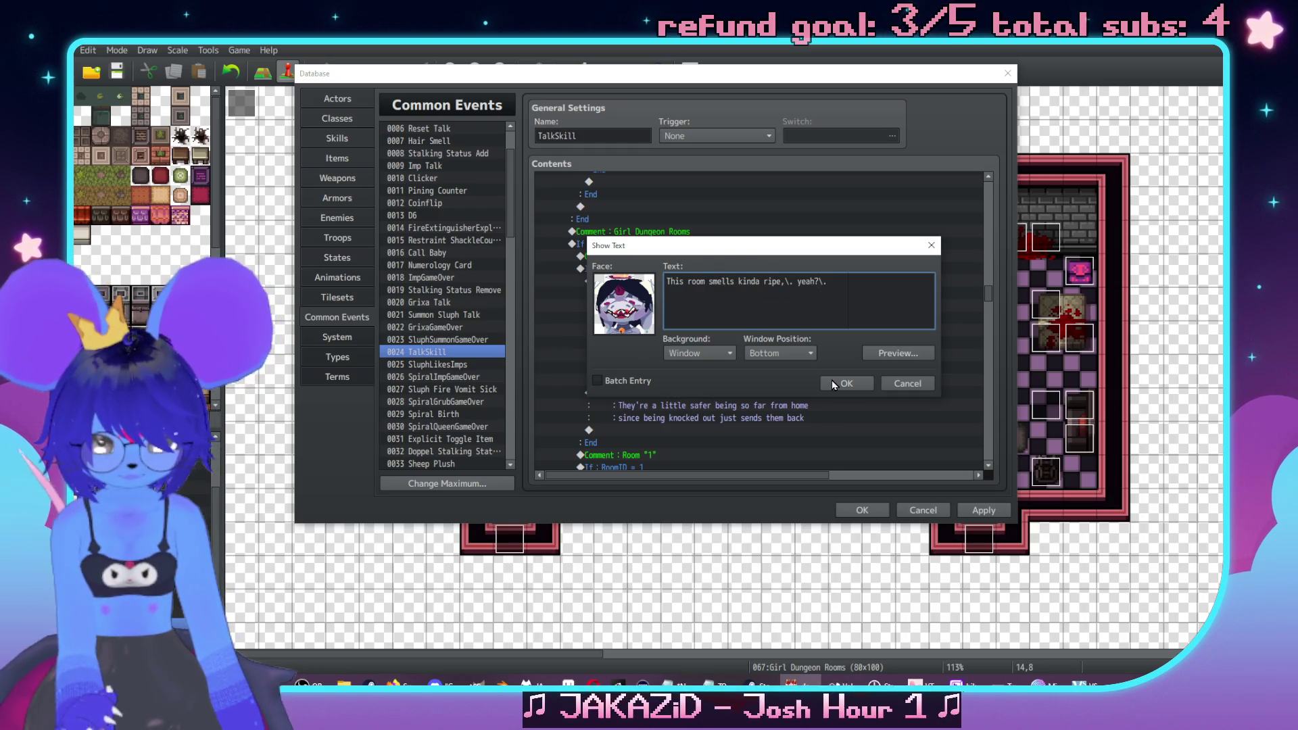
key("Return")
type("It's not clean lik")
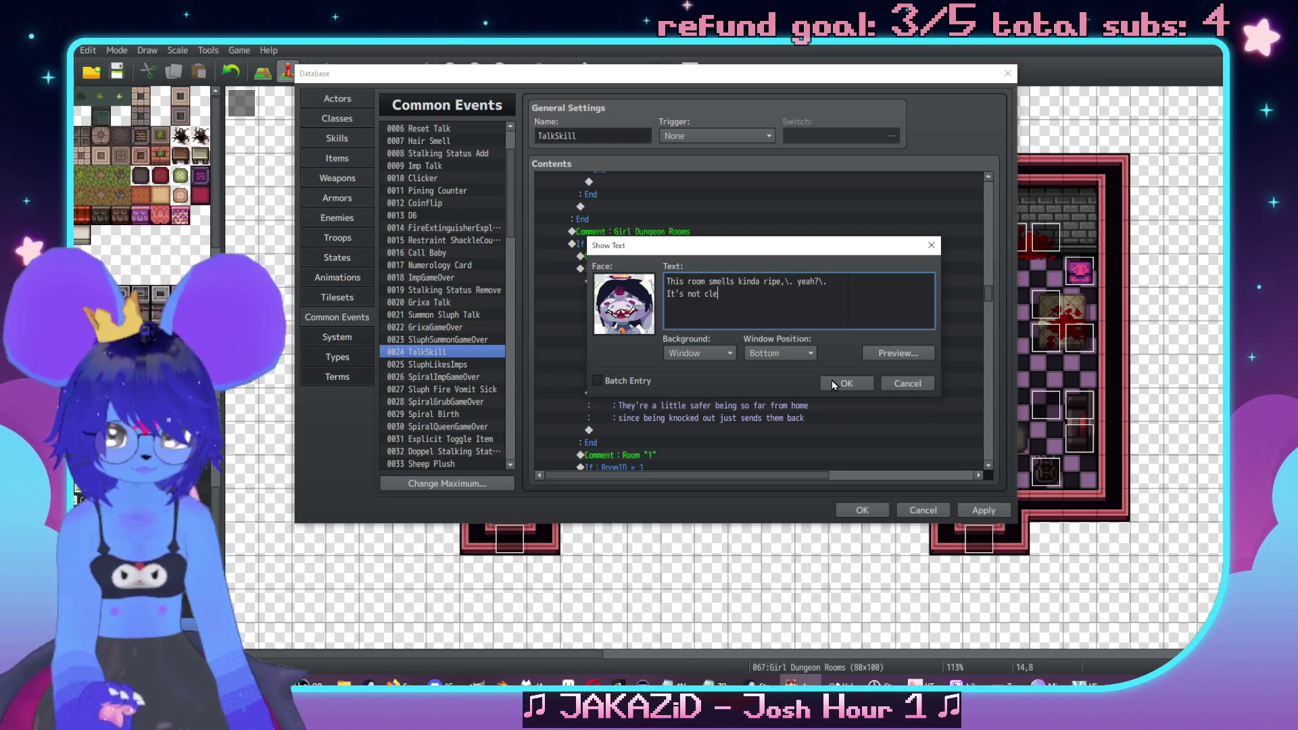
type("e mine was")
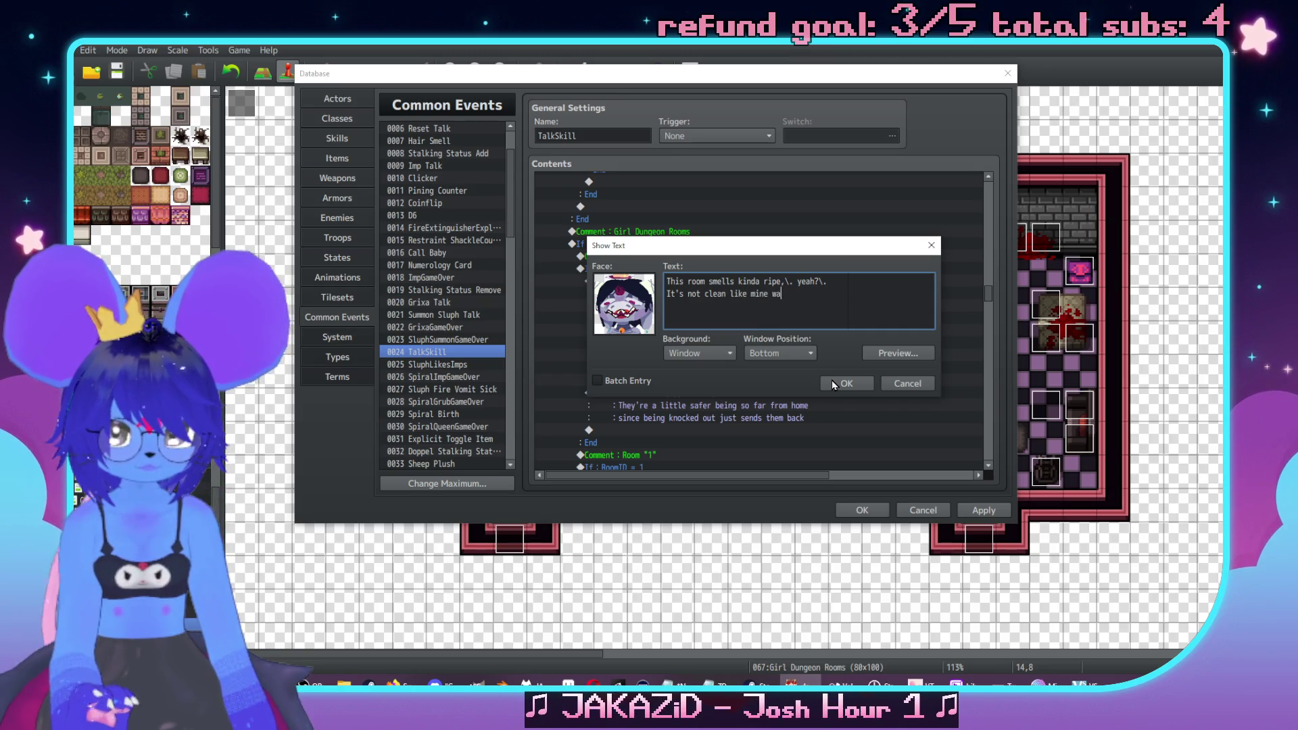
key("BackSpace")
key("BackSpace")
key("BackSpace")
type("is")
left_click(834, 382)
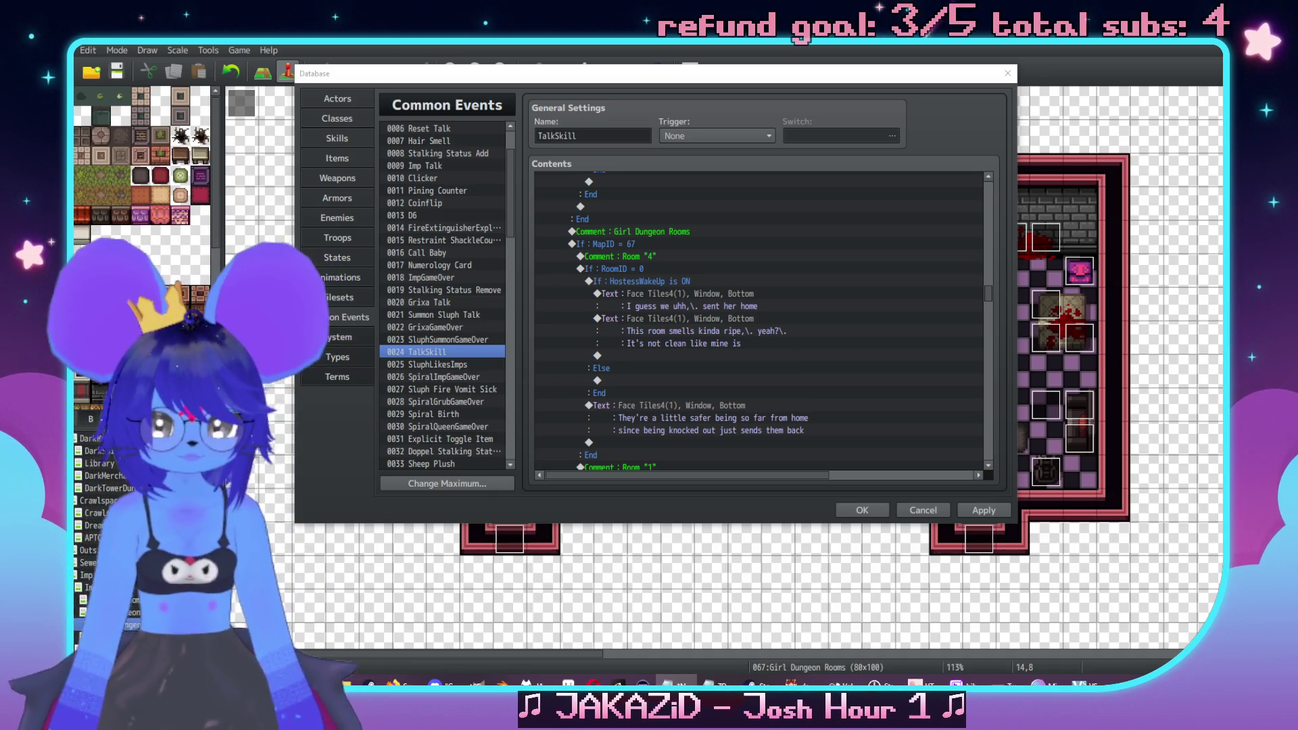
Delete the ripe-room text line, closing the command list without adding anything
left_click(718, 325)
key("Delete")
double_click(716, 321)
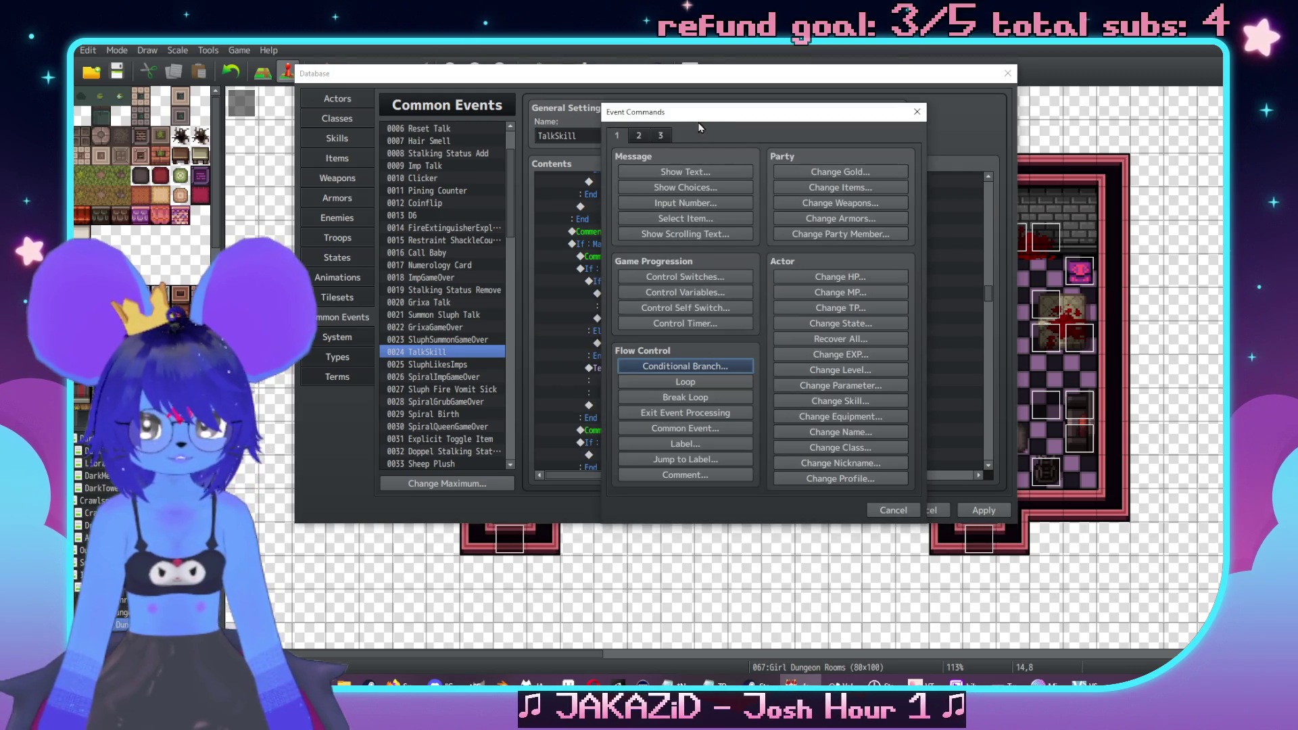
left_click_drag(699, 124, 875, 123)
left_click(1084, 120)
Replace the safer-far-from-home message with 'Kinda cute'
scroll(675, 304, "down", 1)
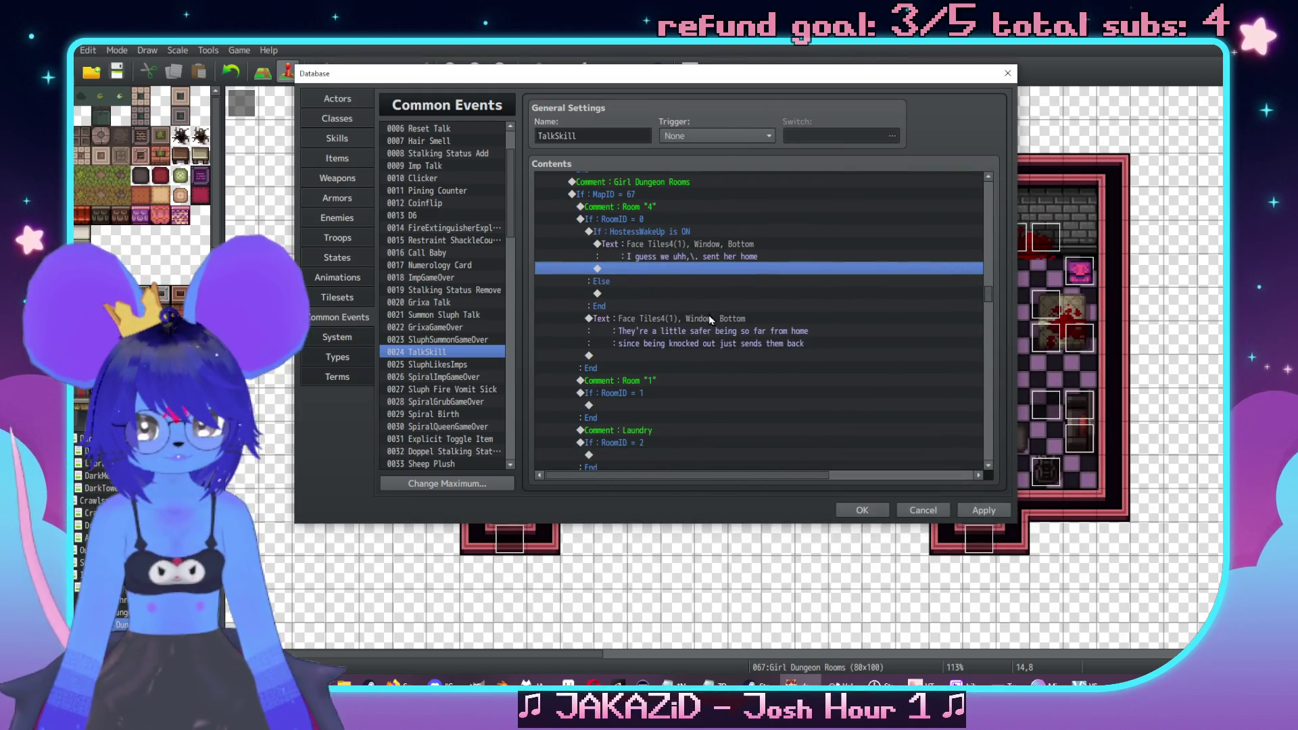
double_click(676, 318)
key("ctrl+a")
type("Kinda cu")
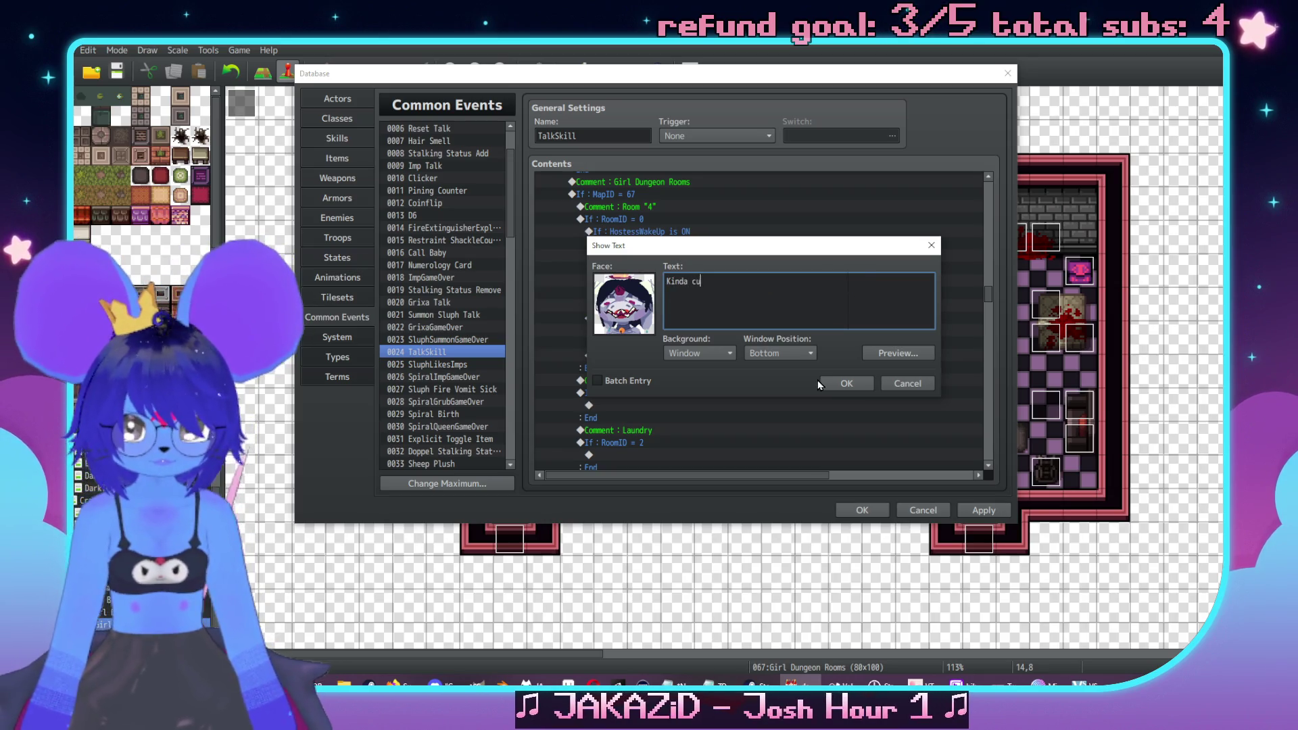
type("te")
left_click(848, 383)
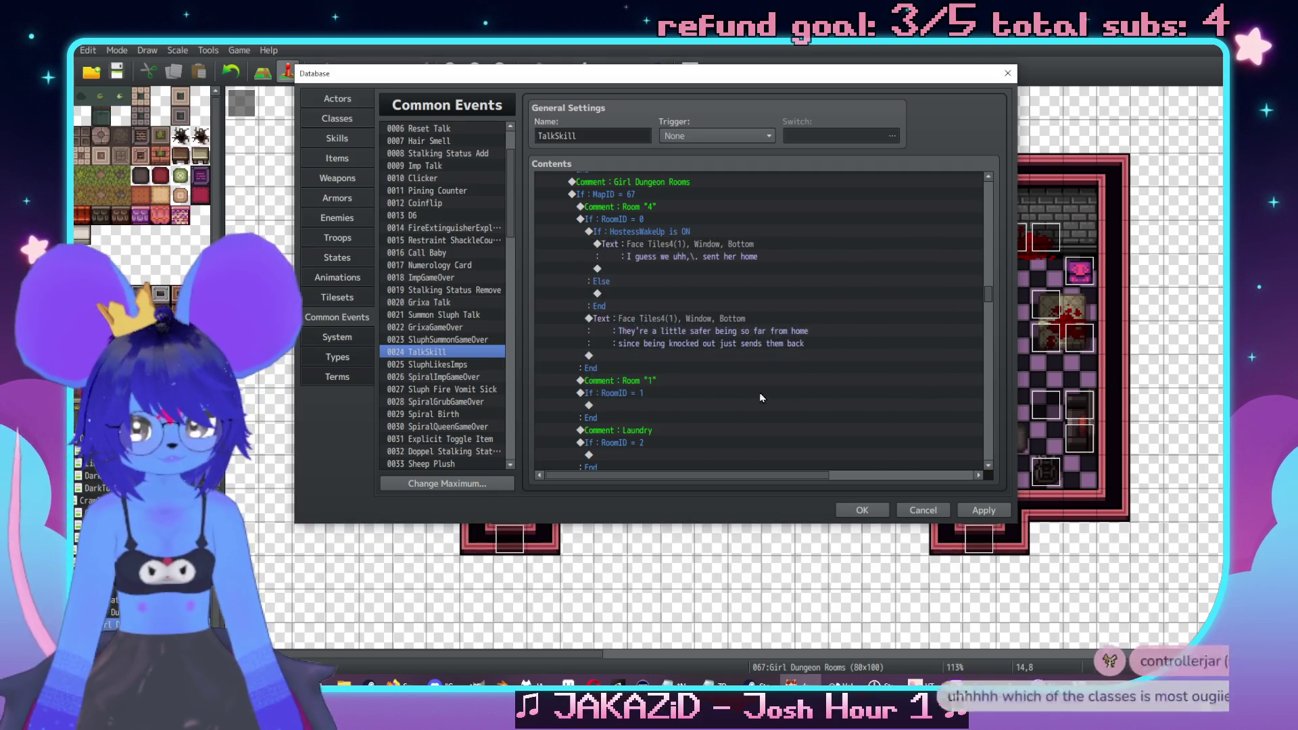
Add the line 'You like watchin' girls sleep,\. \c[18]Red\c[0]?' after 'Kinda cute'
double_click(730, 338)
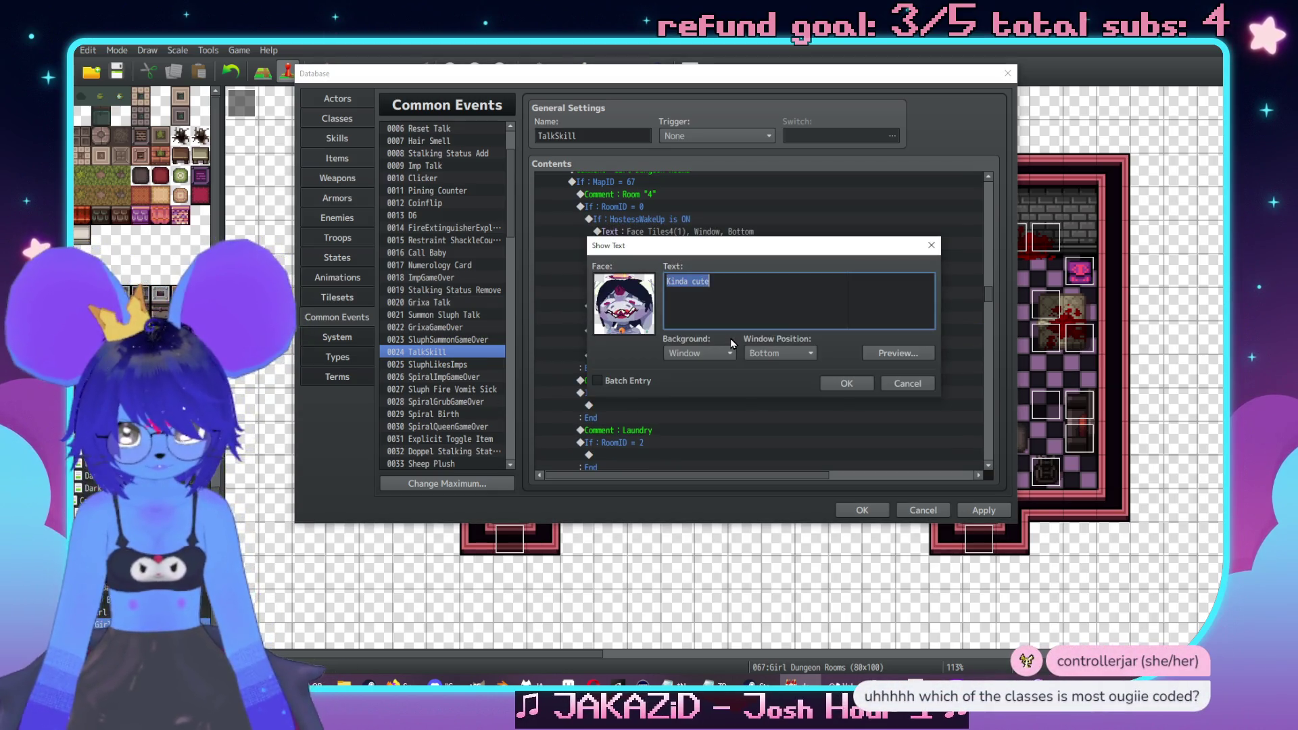
type("You like wat")
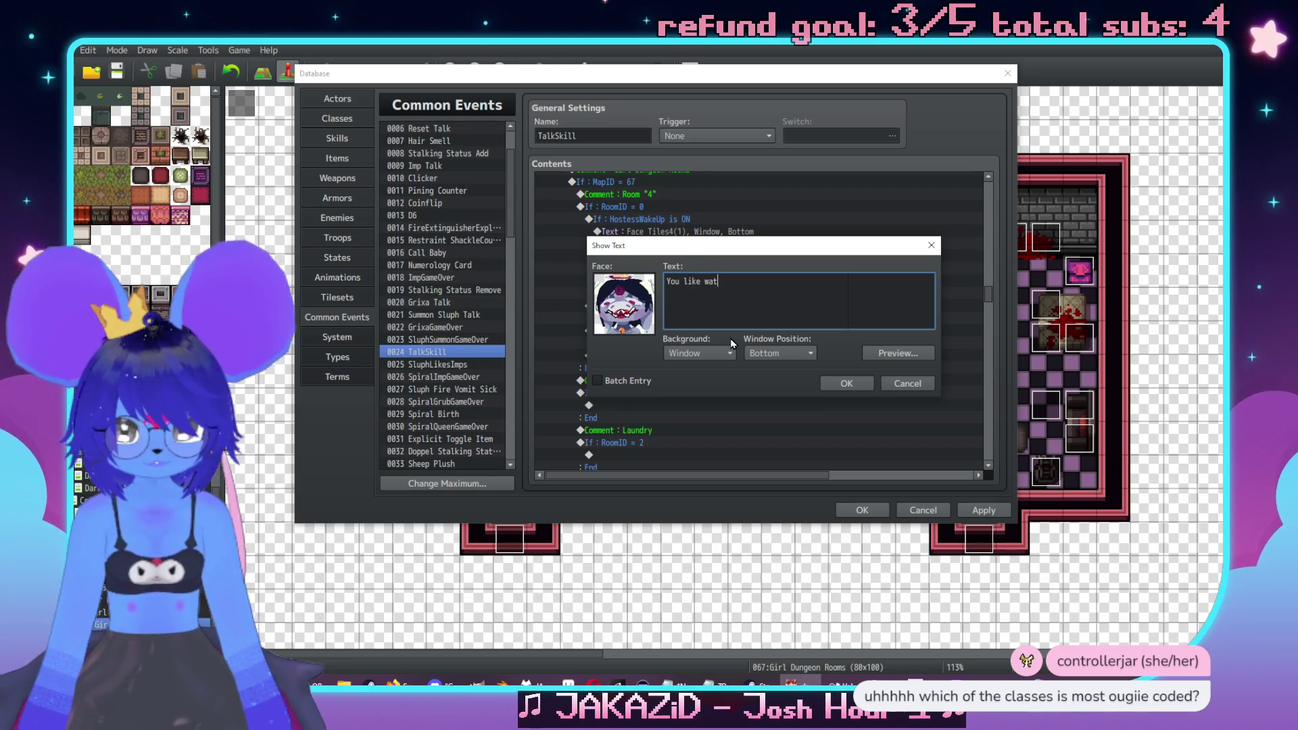
type("chin' go")
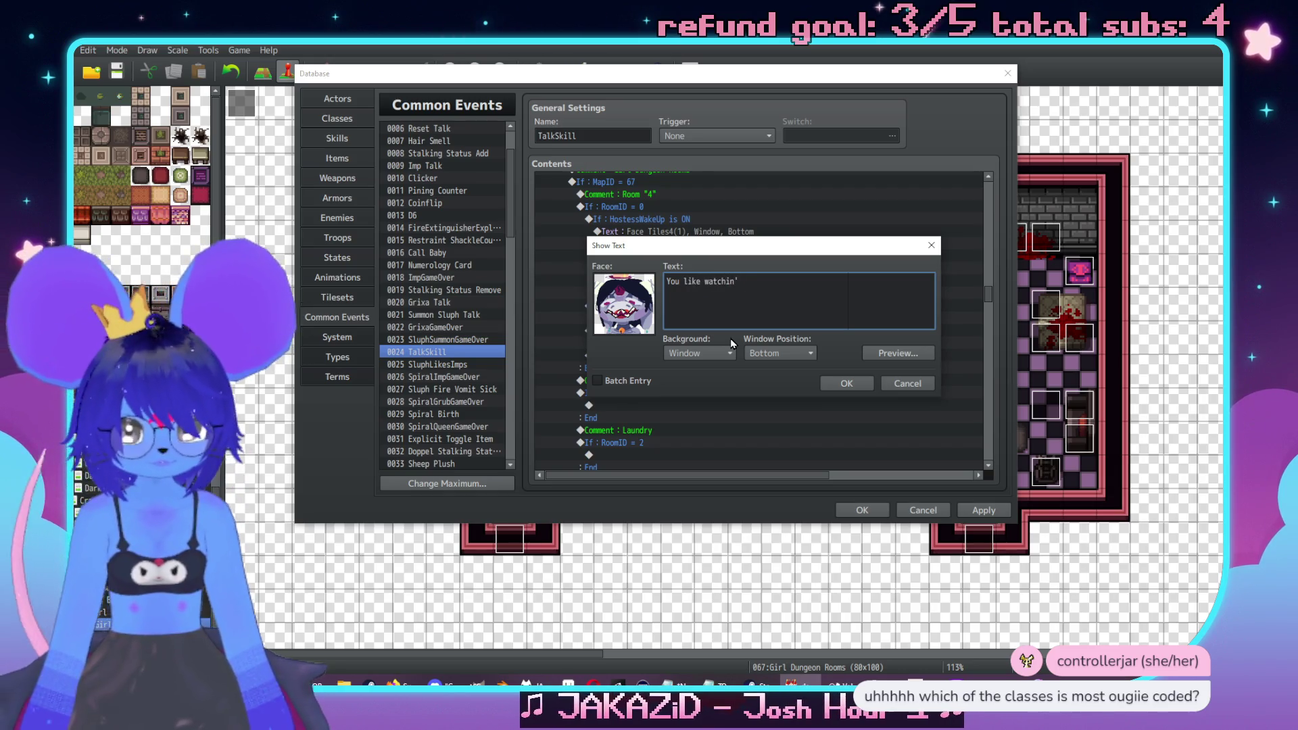
type("rls sle")
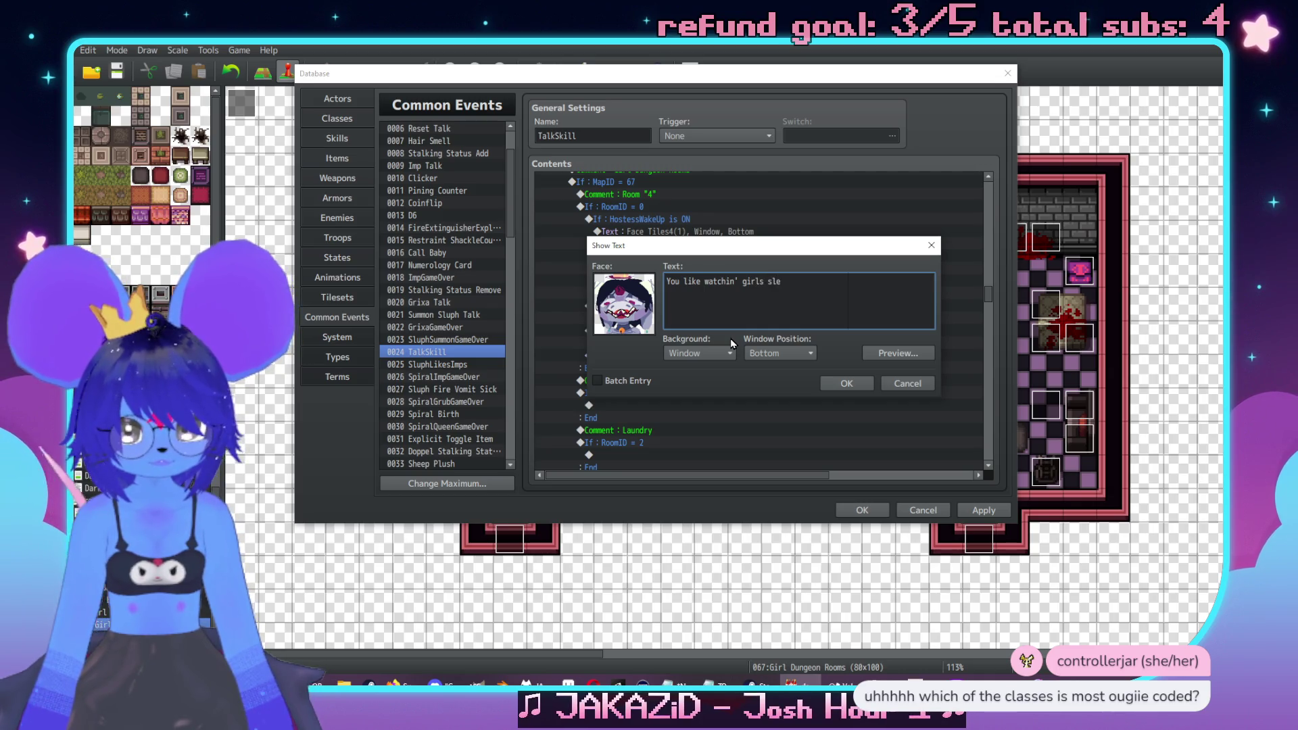
type("ep,\\. \\c[18]Red")
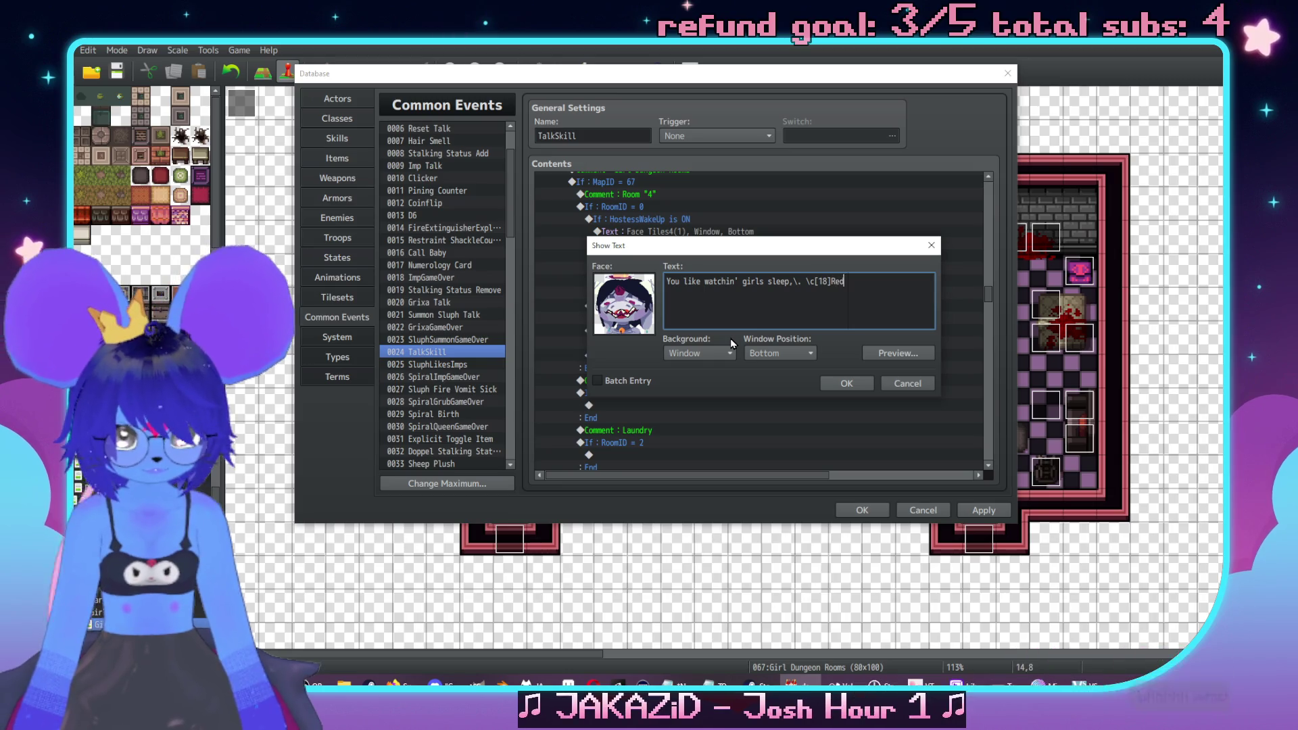
type("\\c[0]?")
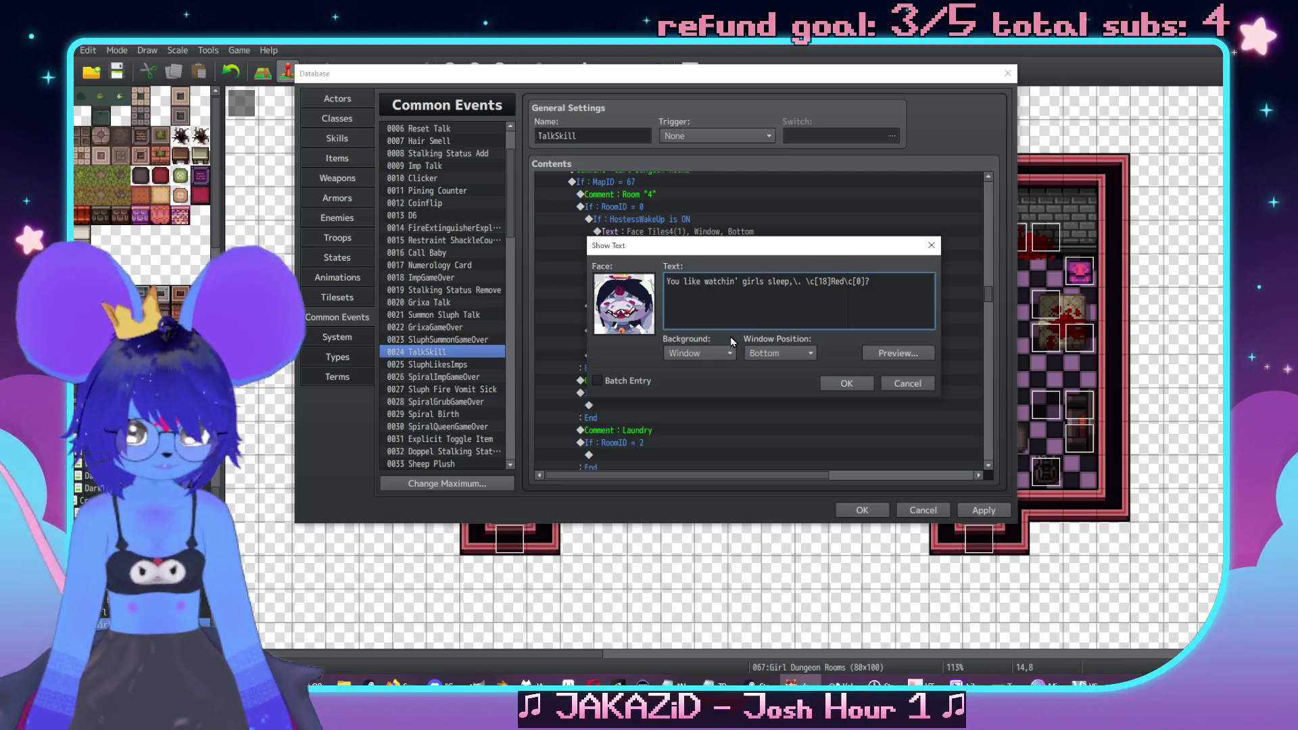
left_click(844, 383)
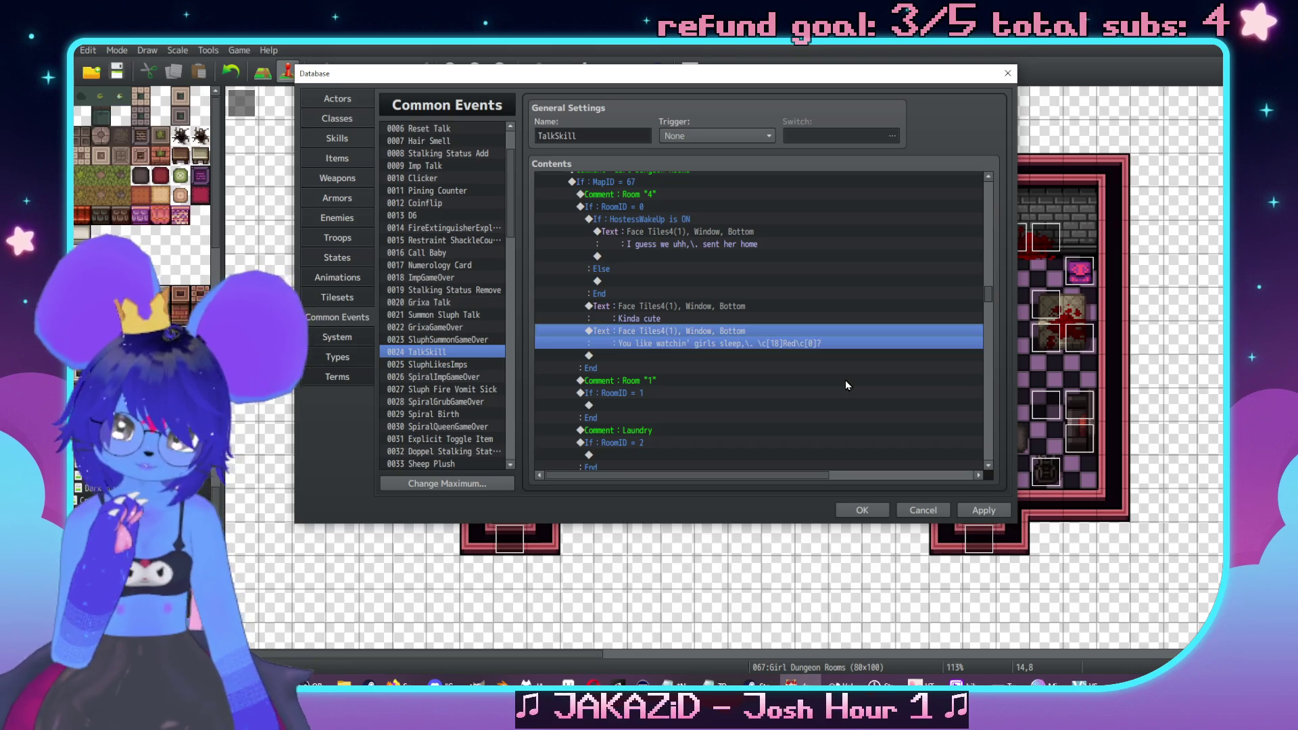
double_click(653, 356)
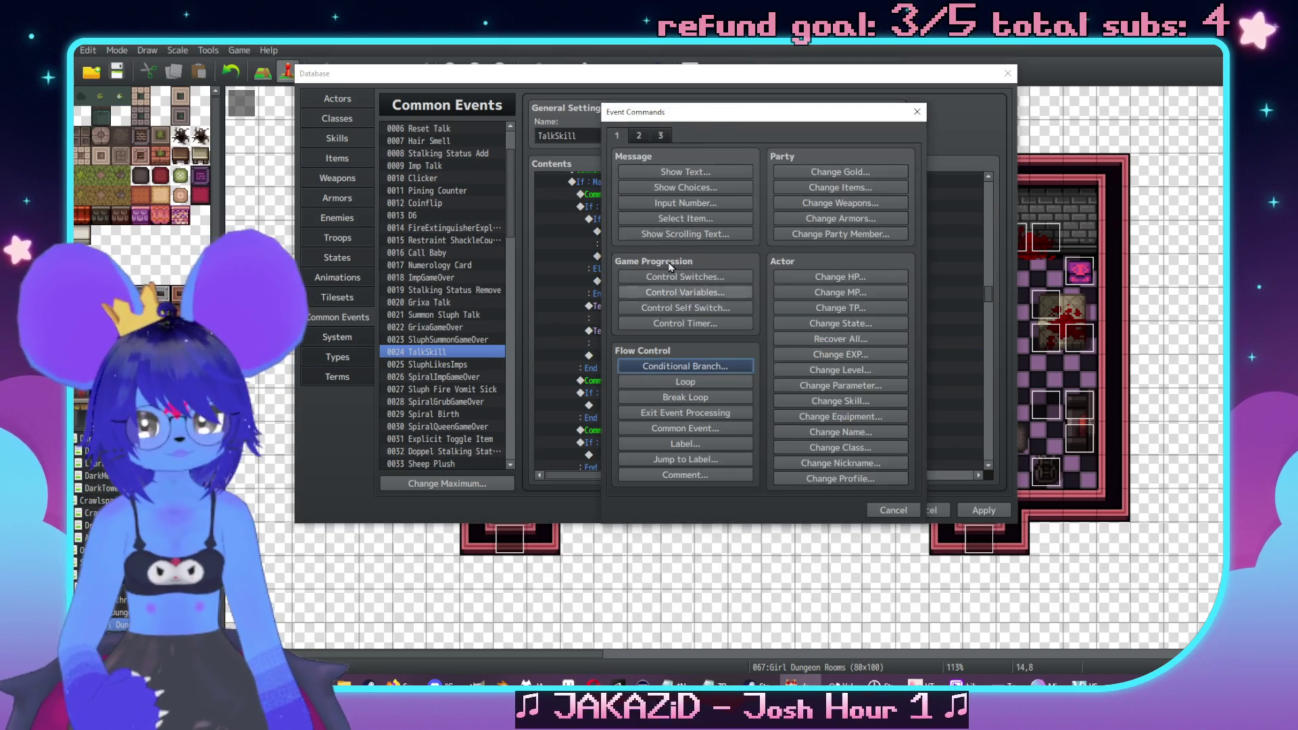
Insert a Show Choices command whose first choice is 'Just \c[5]Sylvie\c[0]'
left_click_drag(694, 121, 846, 142)
left_click(845, 209)
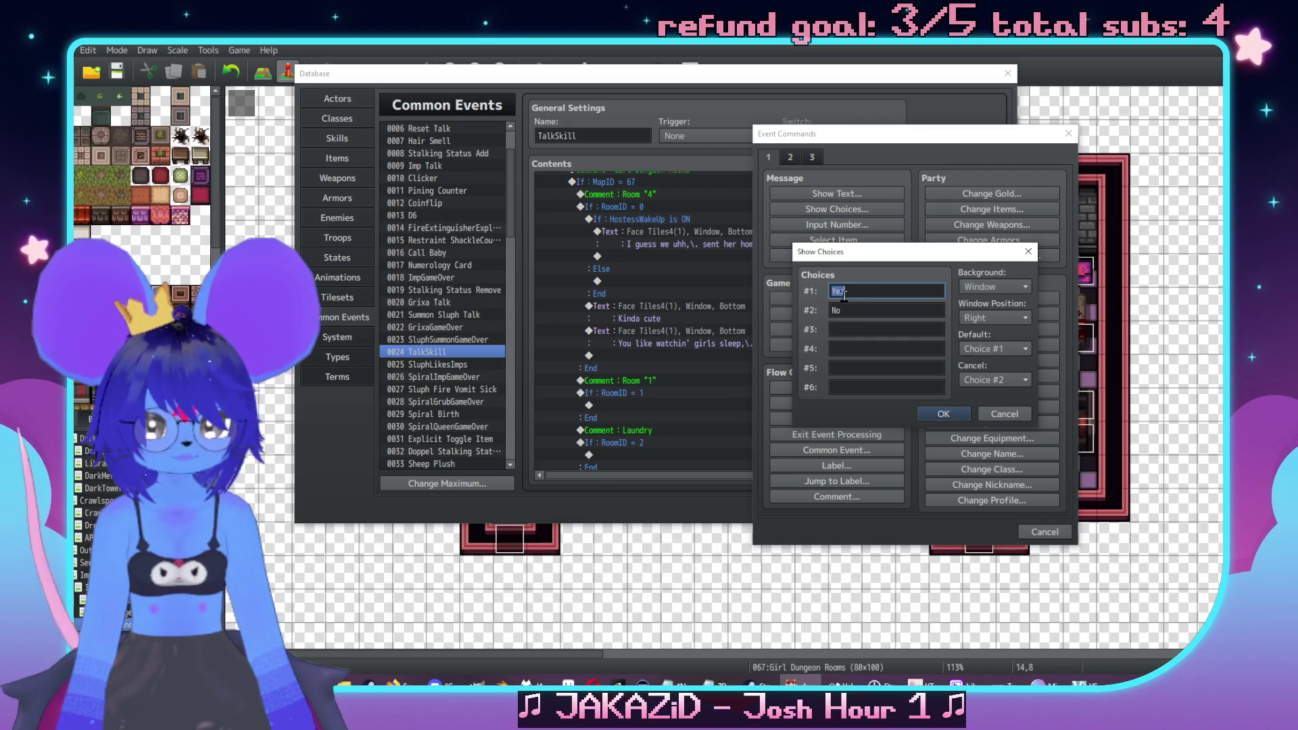
type("Just \\c[")
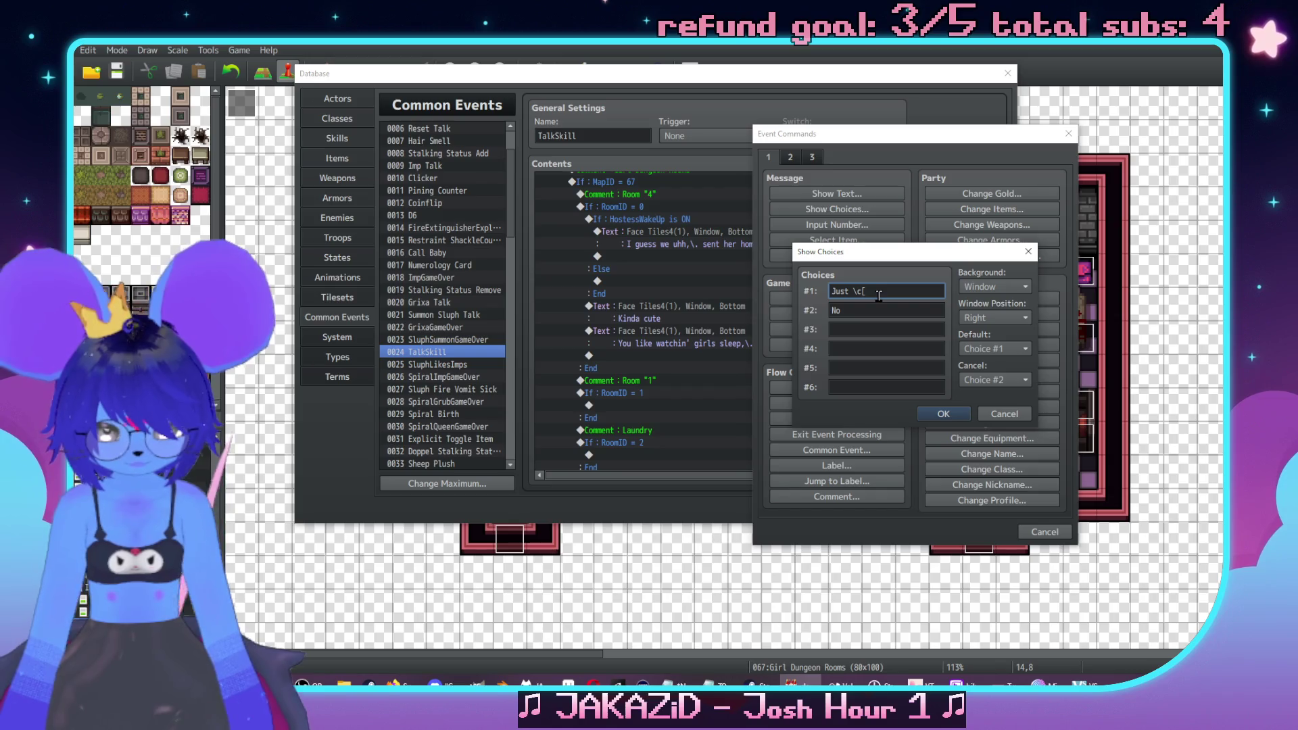
type("5]Sylvie")
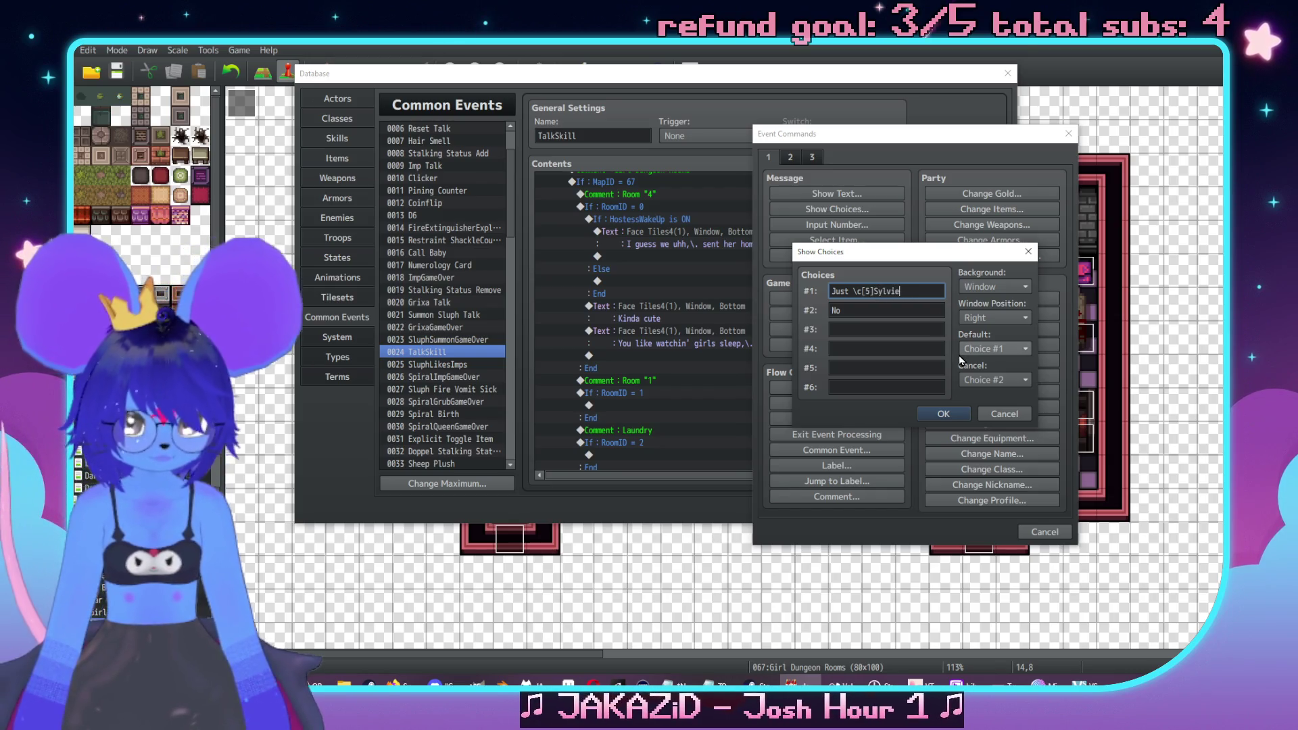
type("\\c[0]")
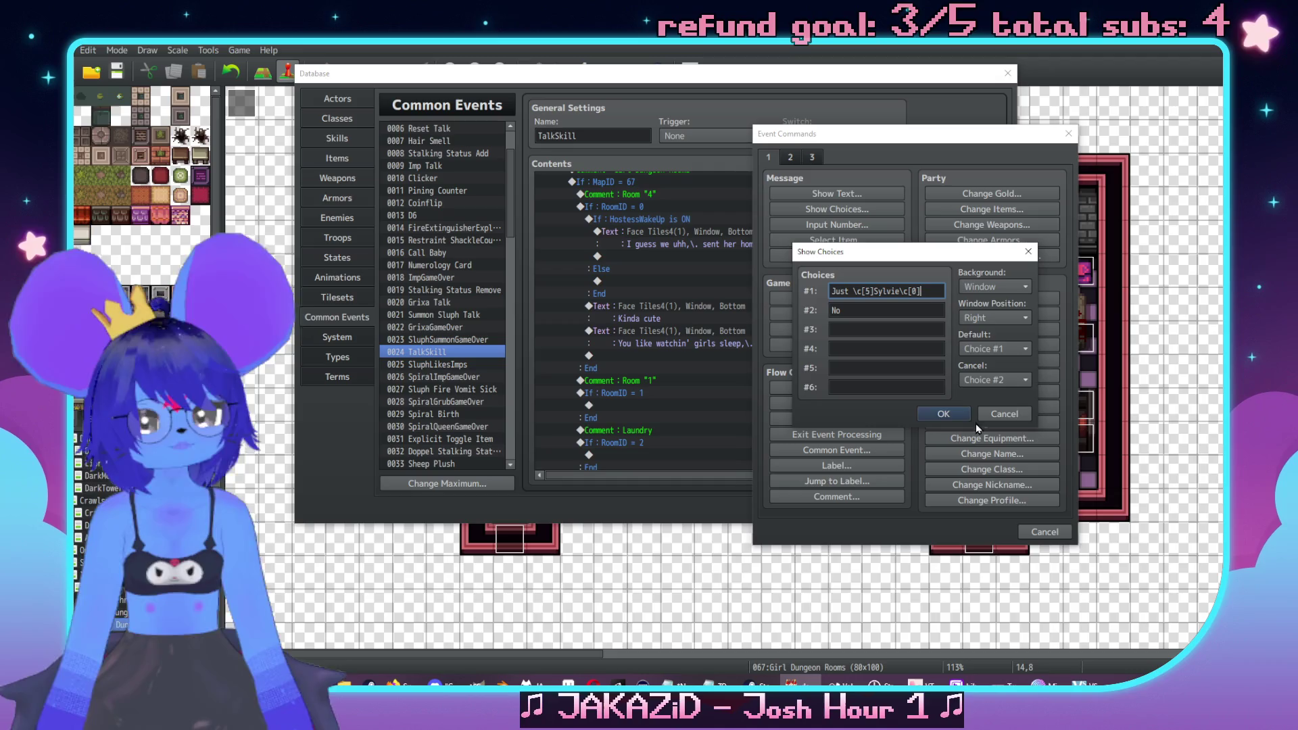
left_click(946, 413)
Set the other choices to 'Yes' and 'It's not my thing', with Cancel set to Disallow
double_click(711, 356)
double_click(741, 293)
type("Yes")
key("Tab")
type("It's not my thing")
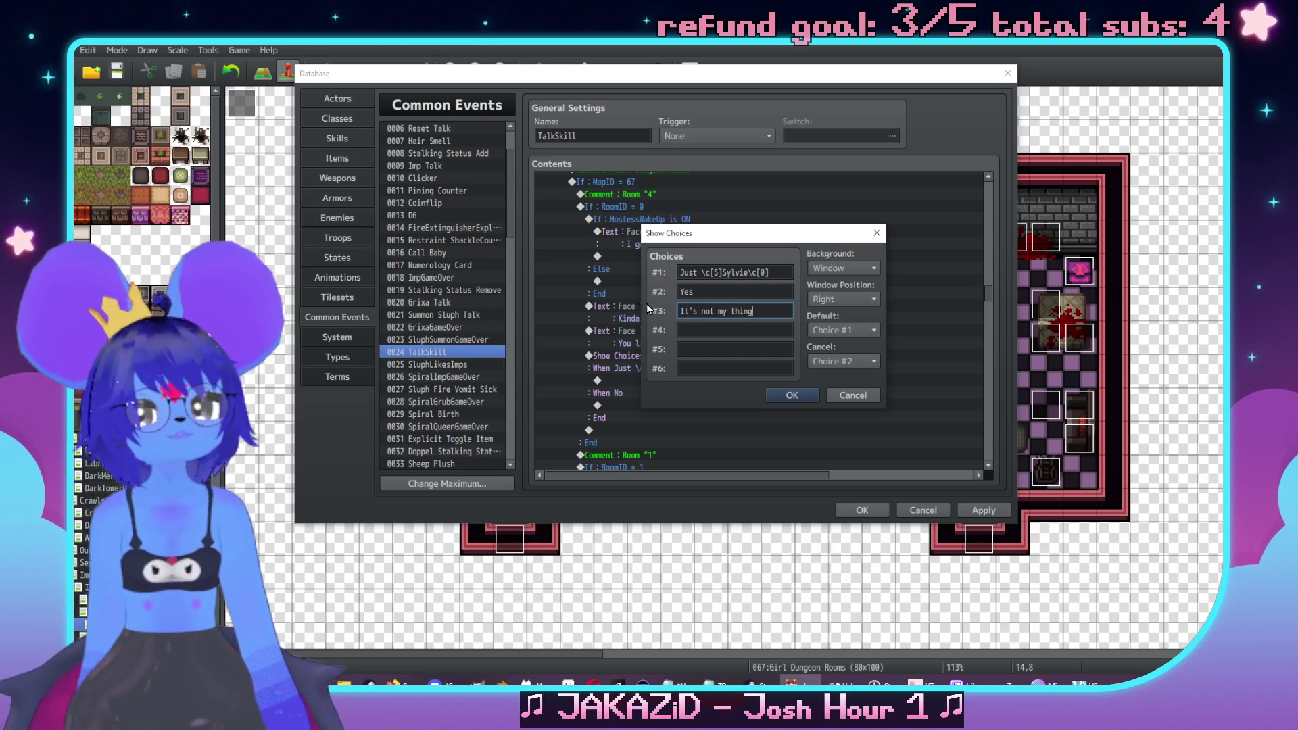
left_click(859, 360)
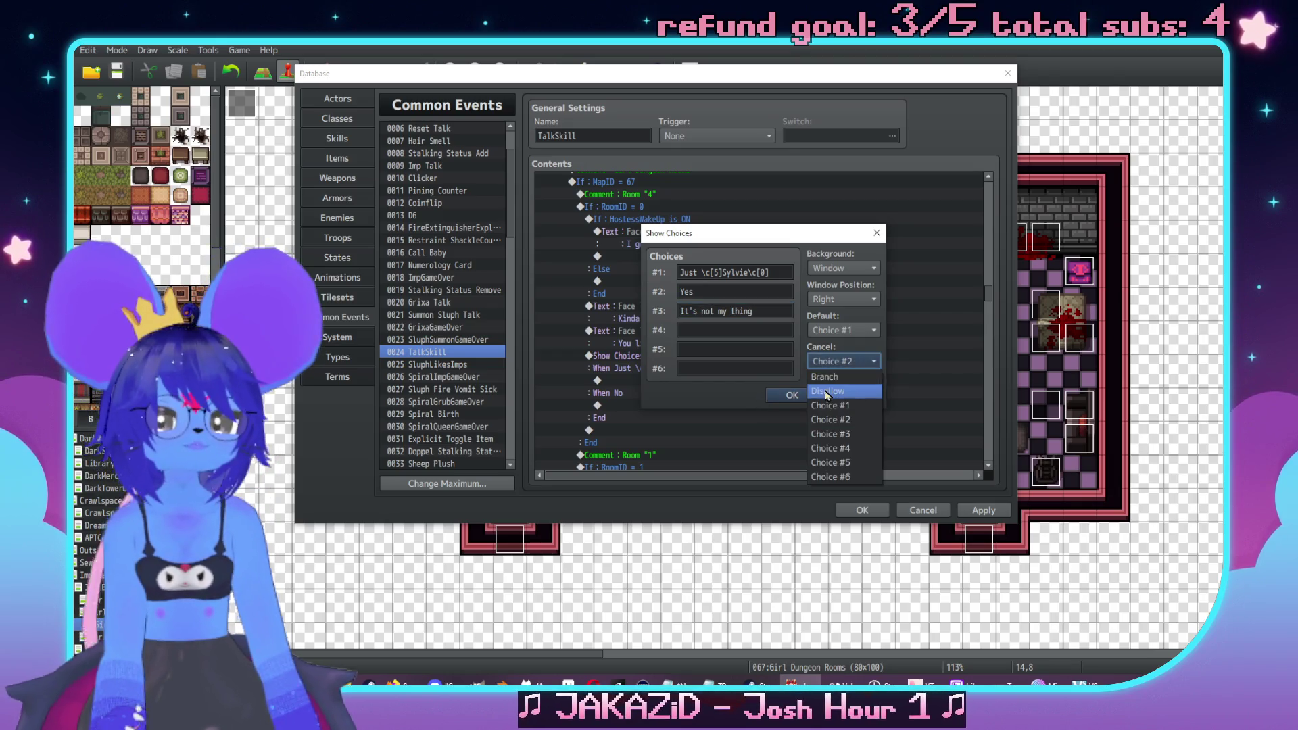
left_click(838, 386)
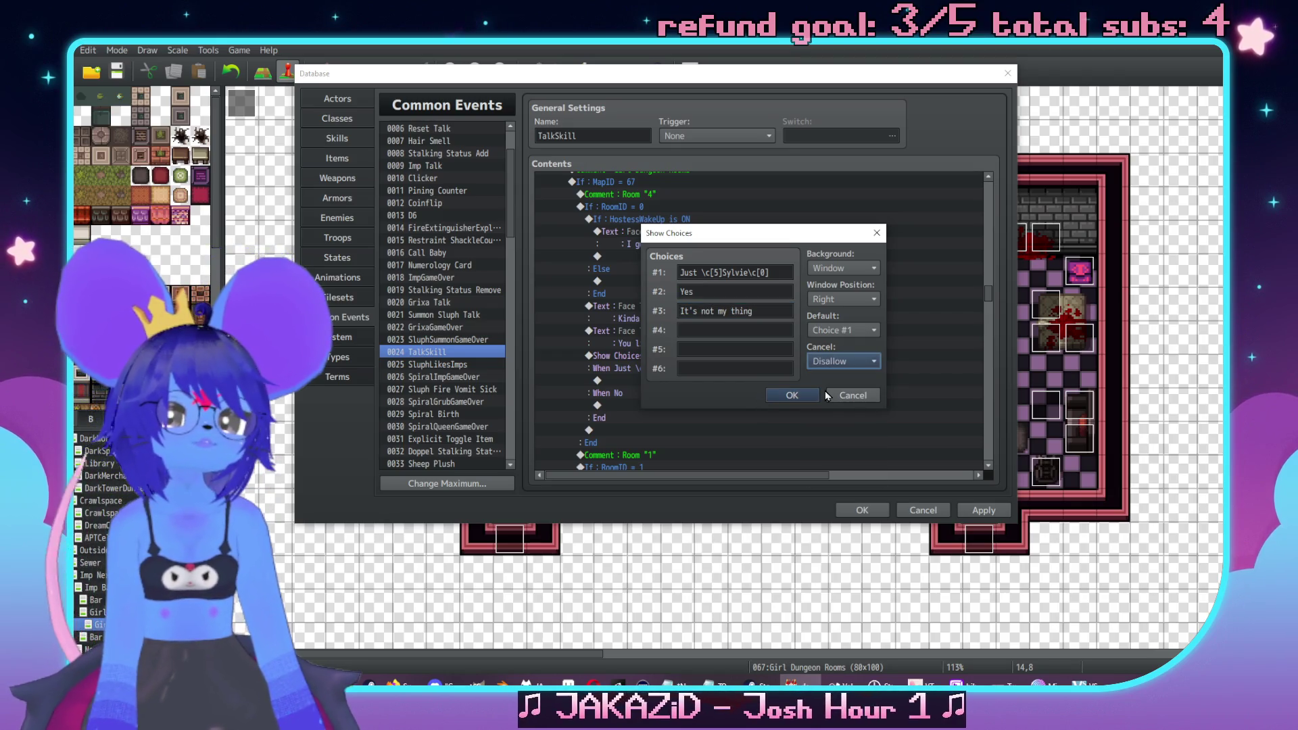
left_click(781, 398)
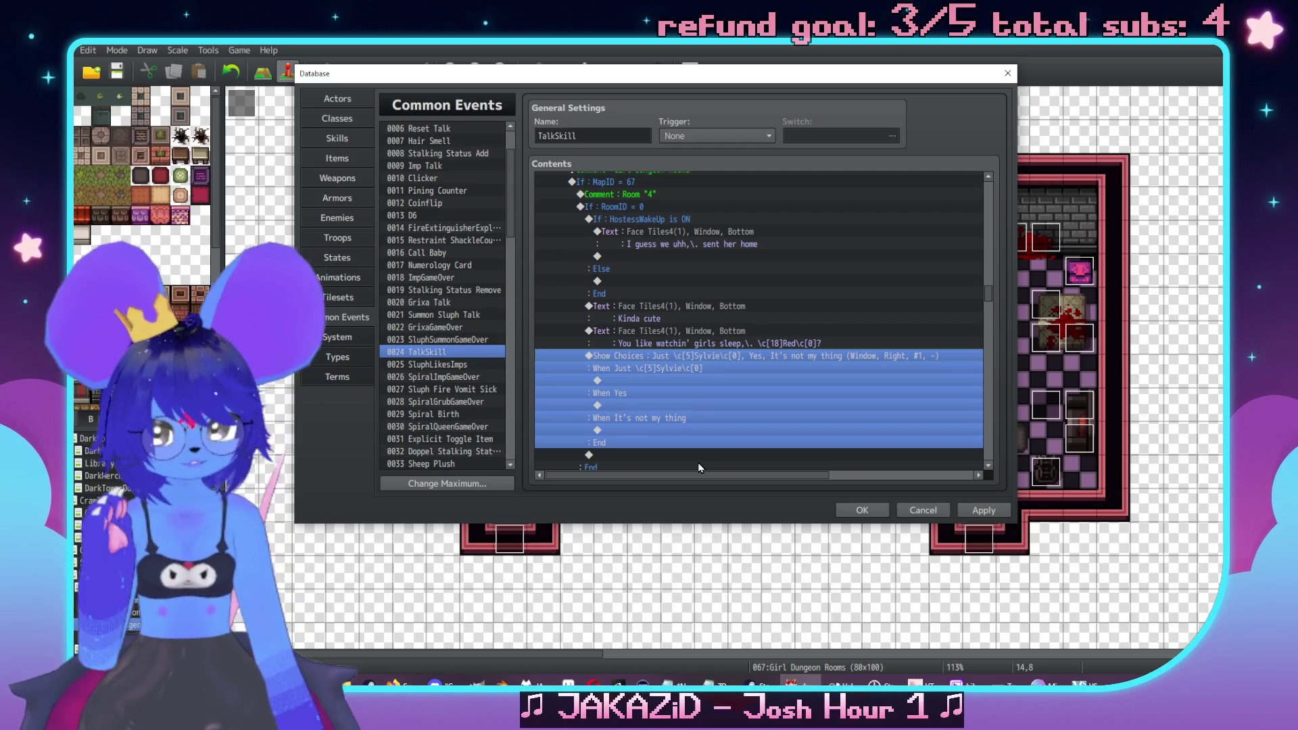
Under 'When Just Sylvie', add Control Variables: 0003 DEVOTION, Add, Constant 1
double_click(701, 382)
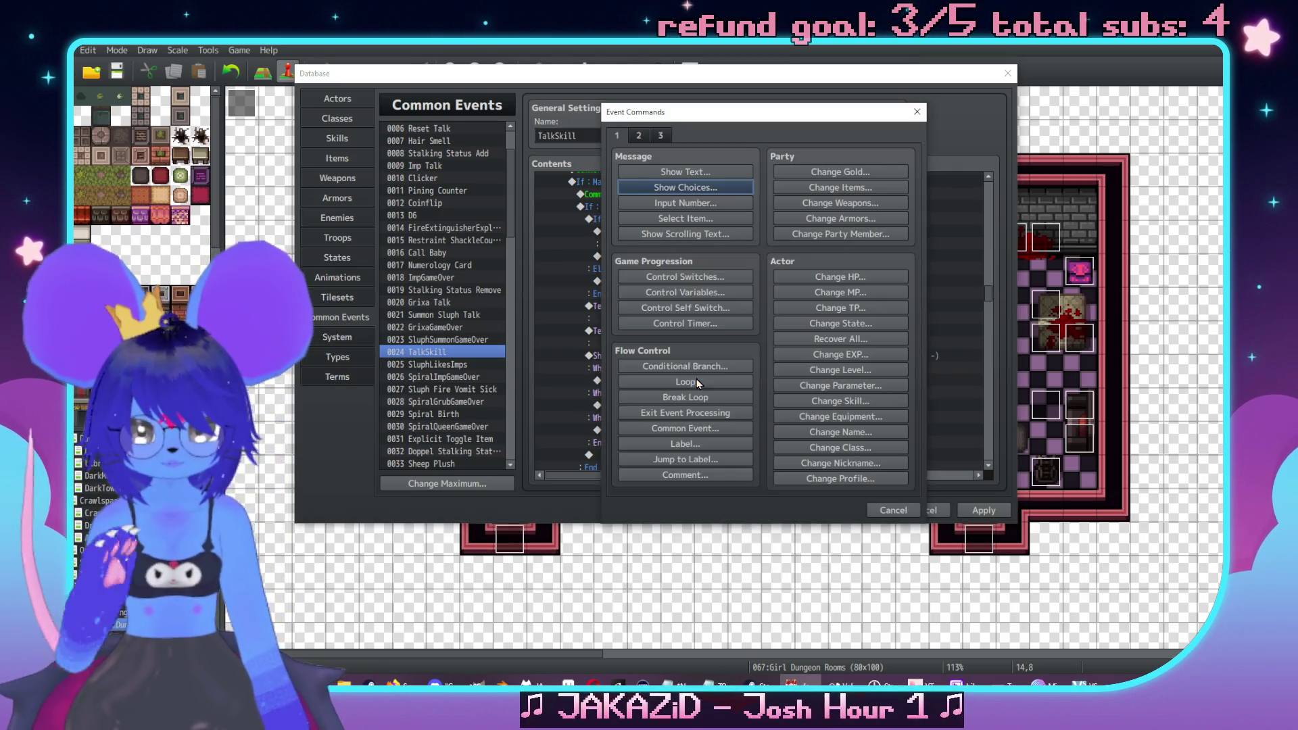
left_click(696, 292)
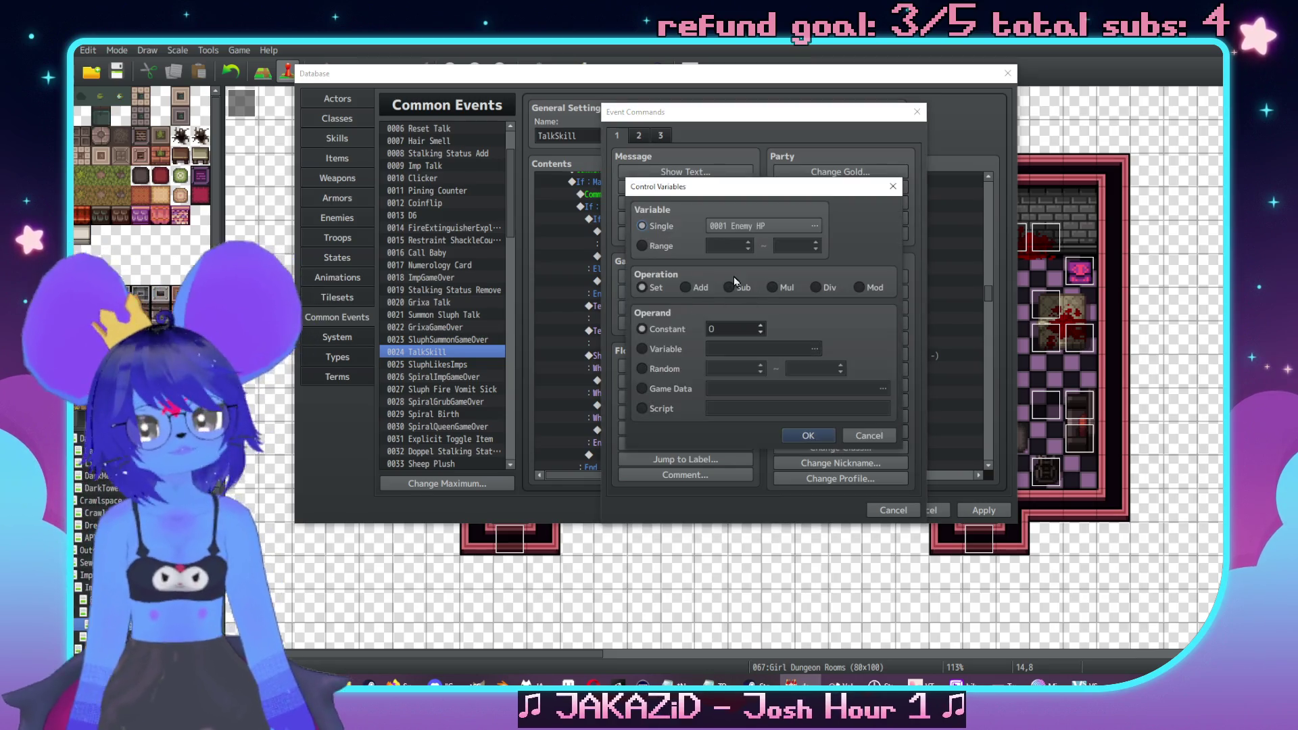
left_click(767, 226)
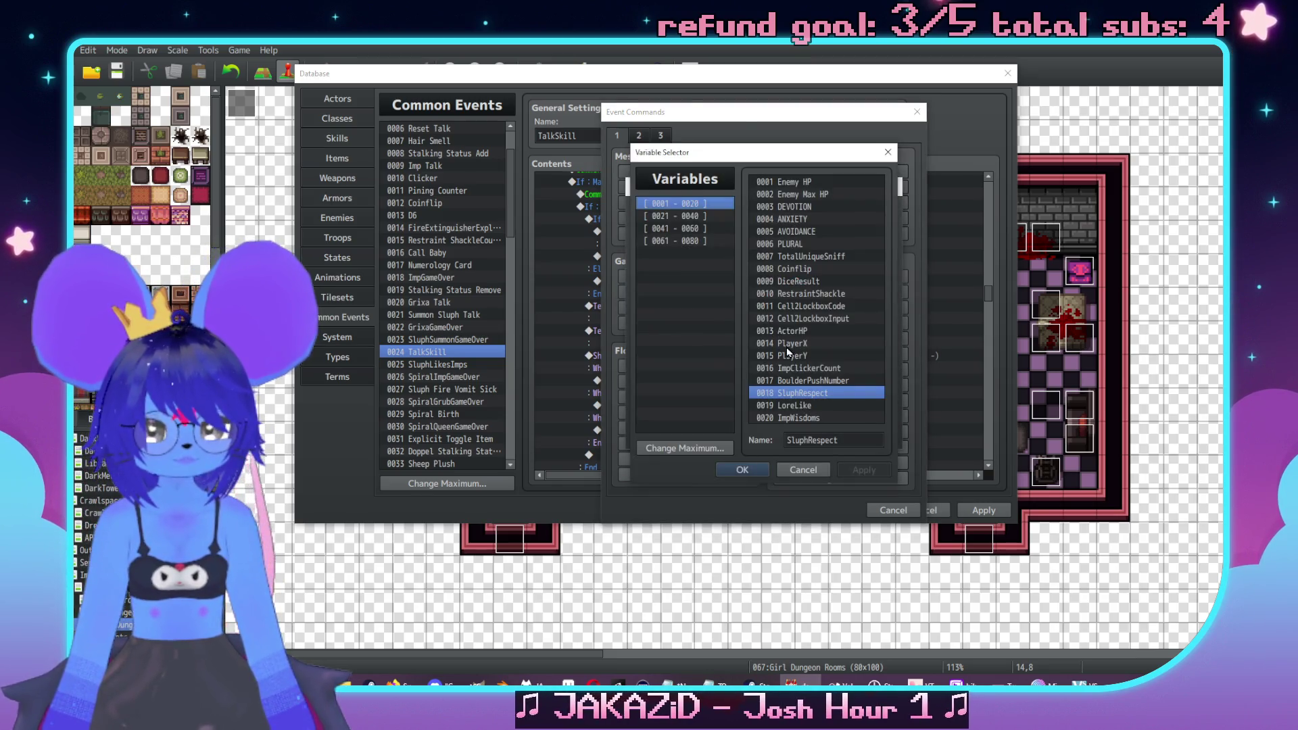
double_click(807, 206)
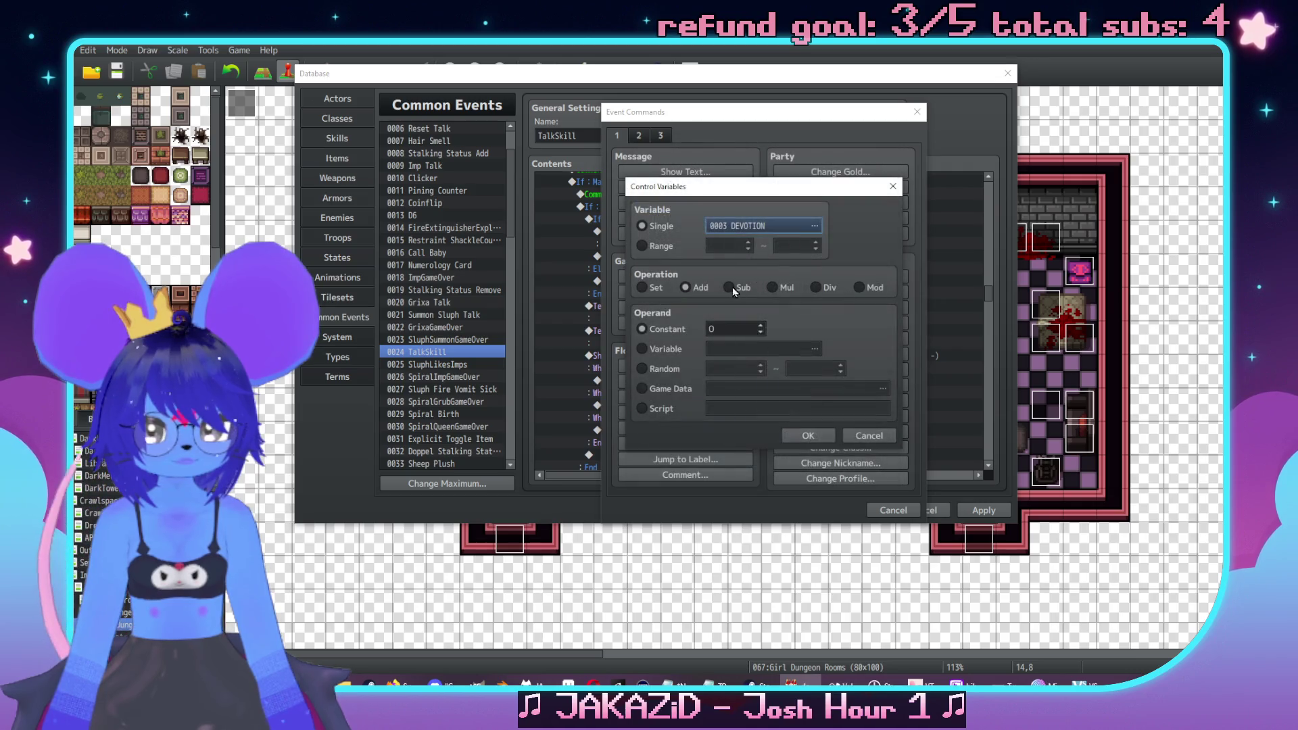
left_click(808, 435)
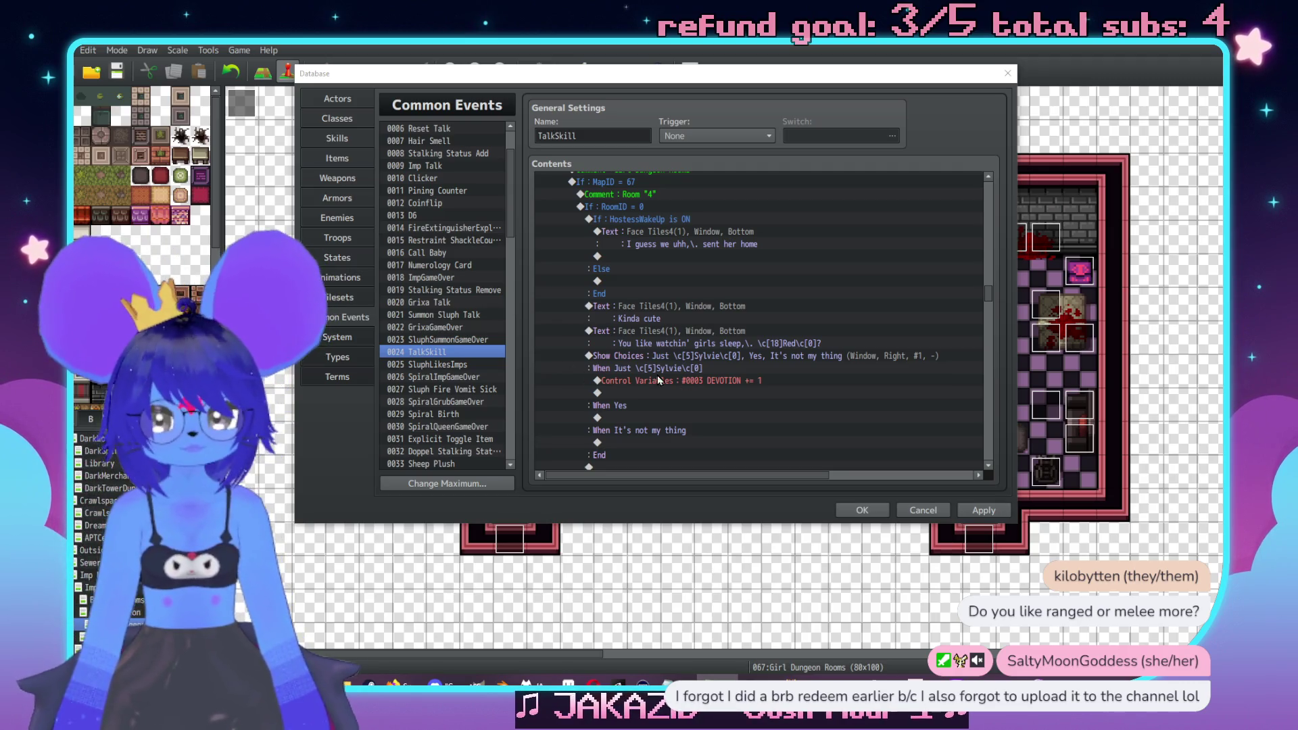
double_click(647, 392)
Add a Show Text with a Tiles4 face saying 'I should've figured,\. u\.hu\.hue'
left_click_drag(683, 112, 906, 134)
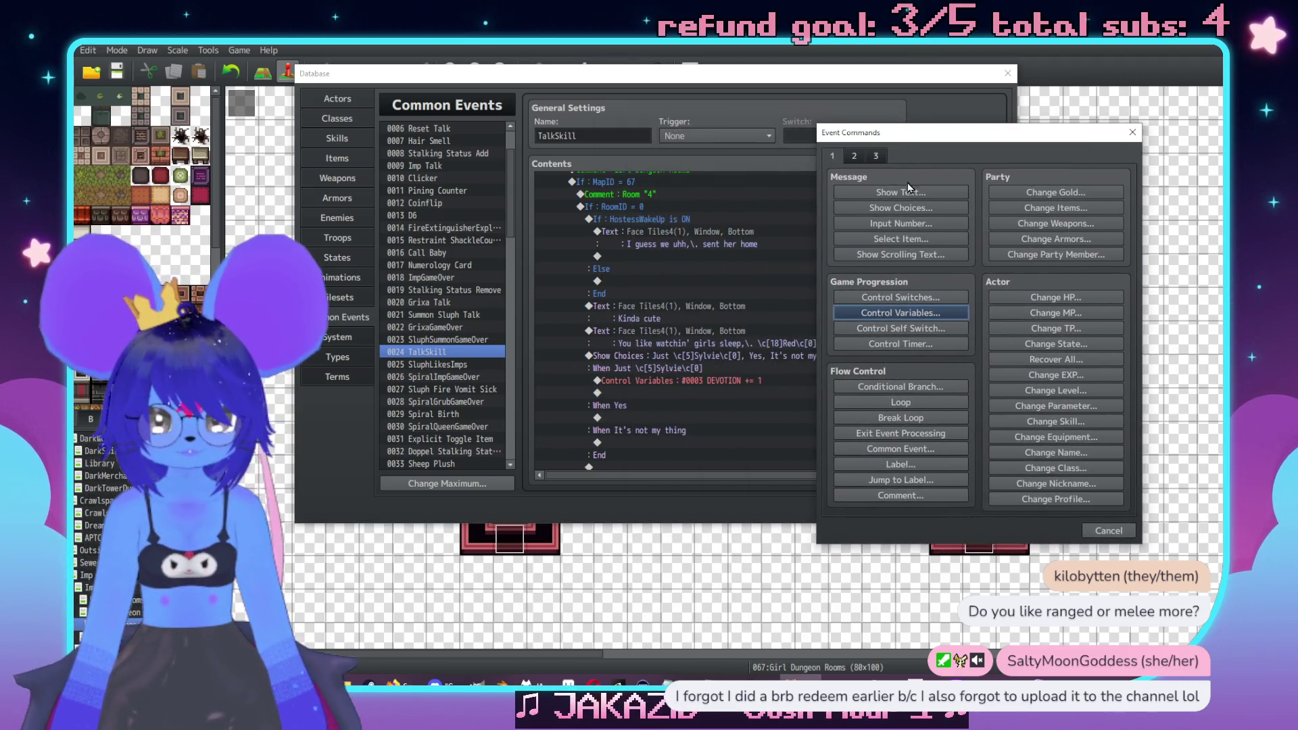
left_click(900, 192)
double_click(839, 317)
left_click(853, 265)
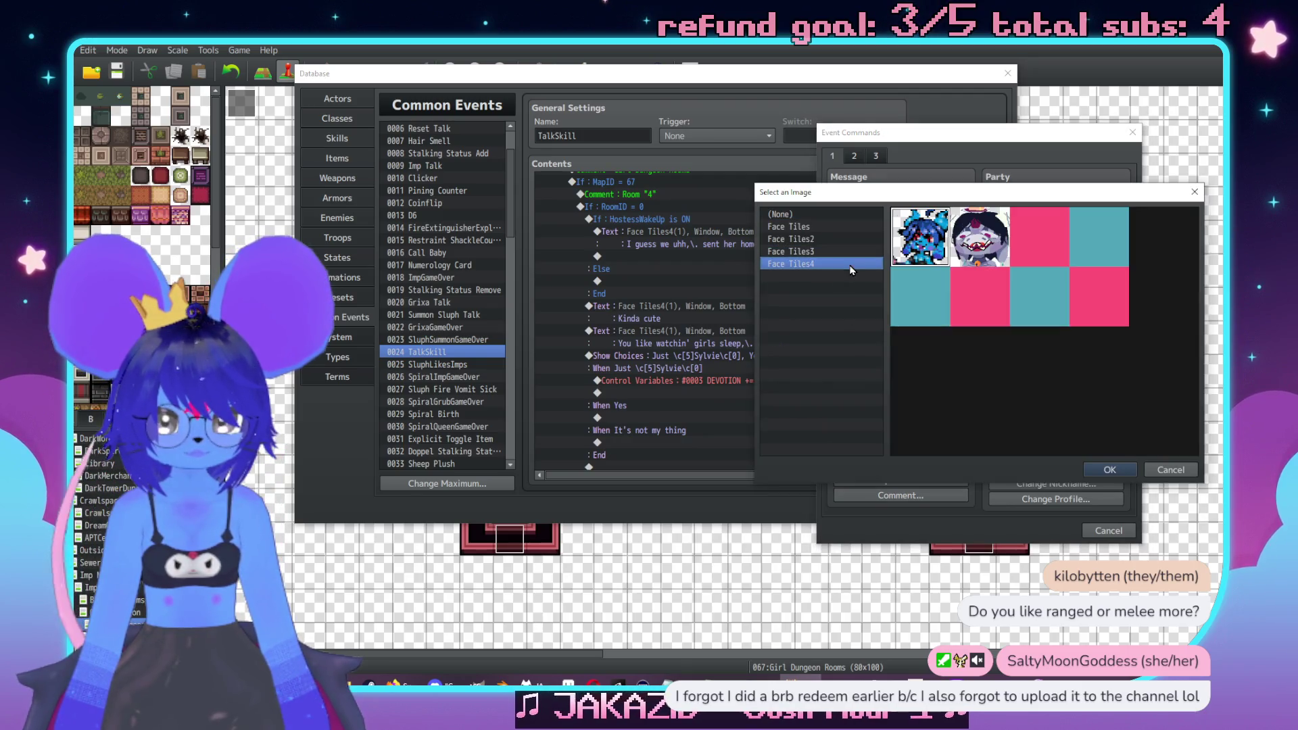
double_click(987, 240)
type("I ")
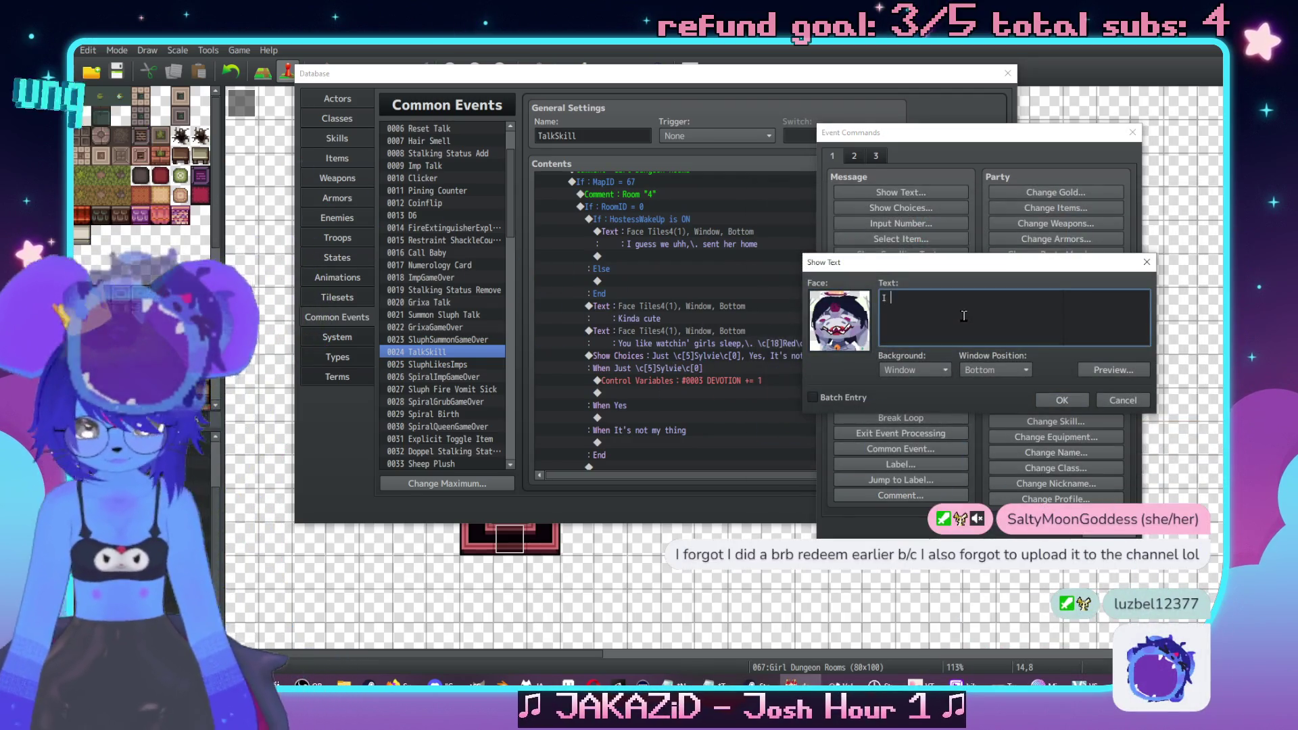
type("should've figure")
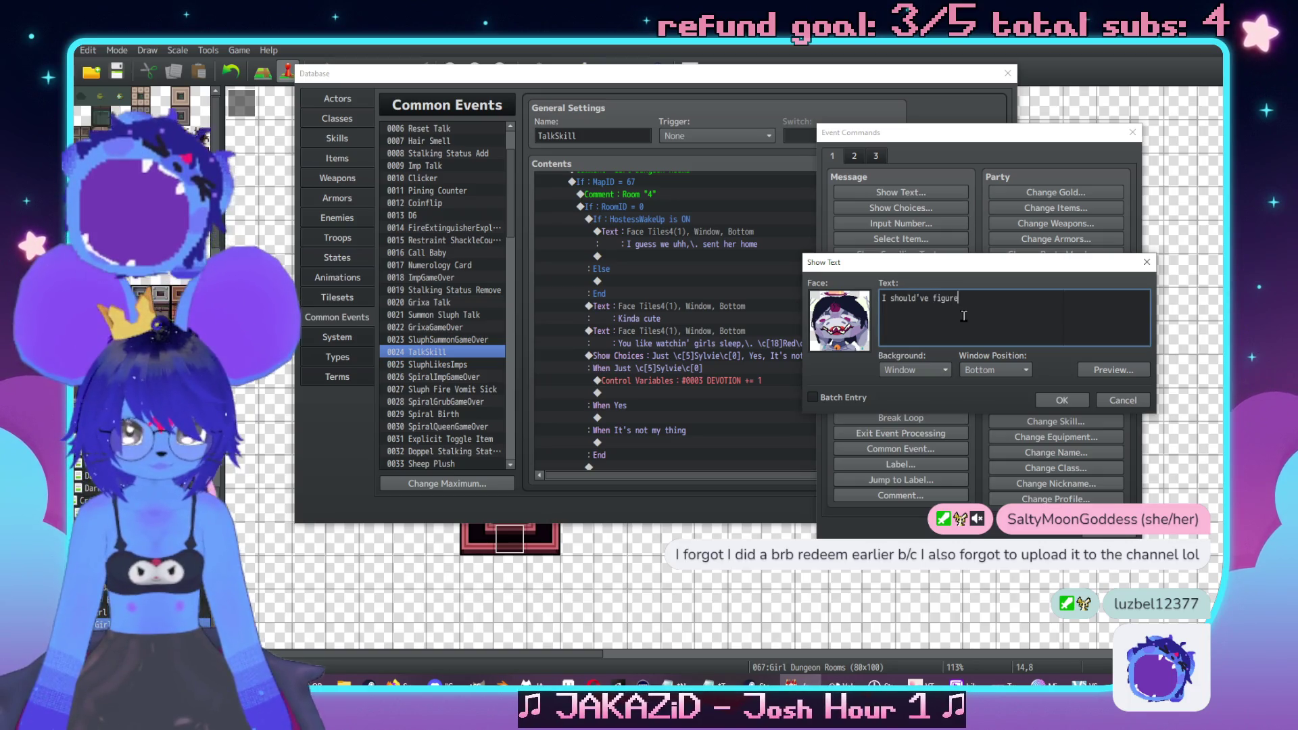
type("d,\\. u\\.hu")
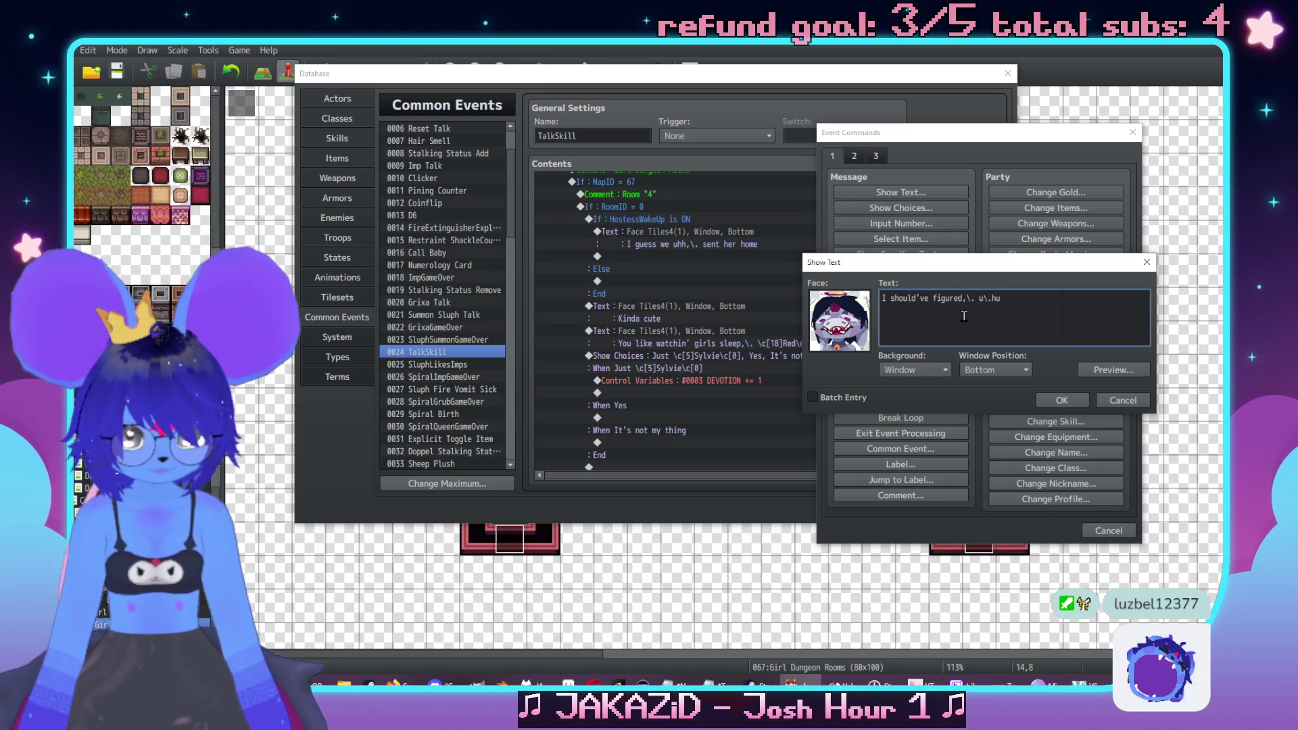
type("\\.hue")
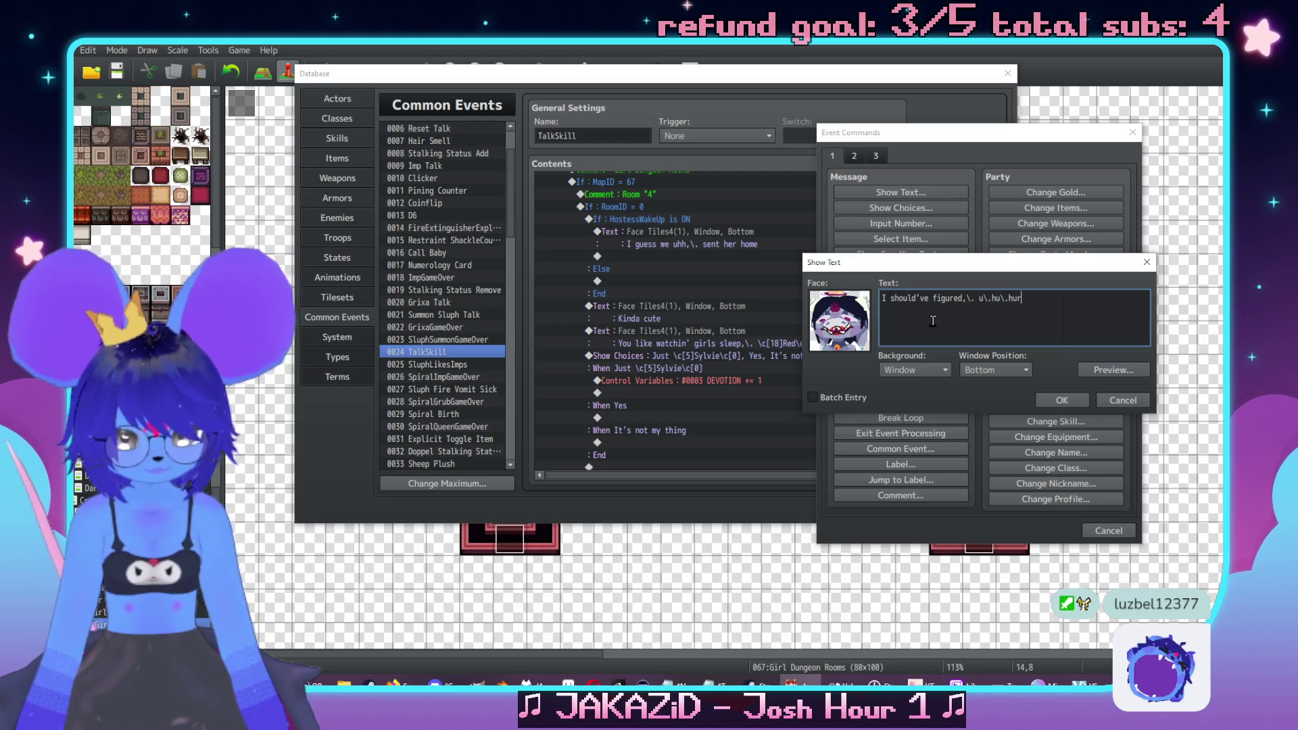
left_click(1064, 401)
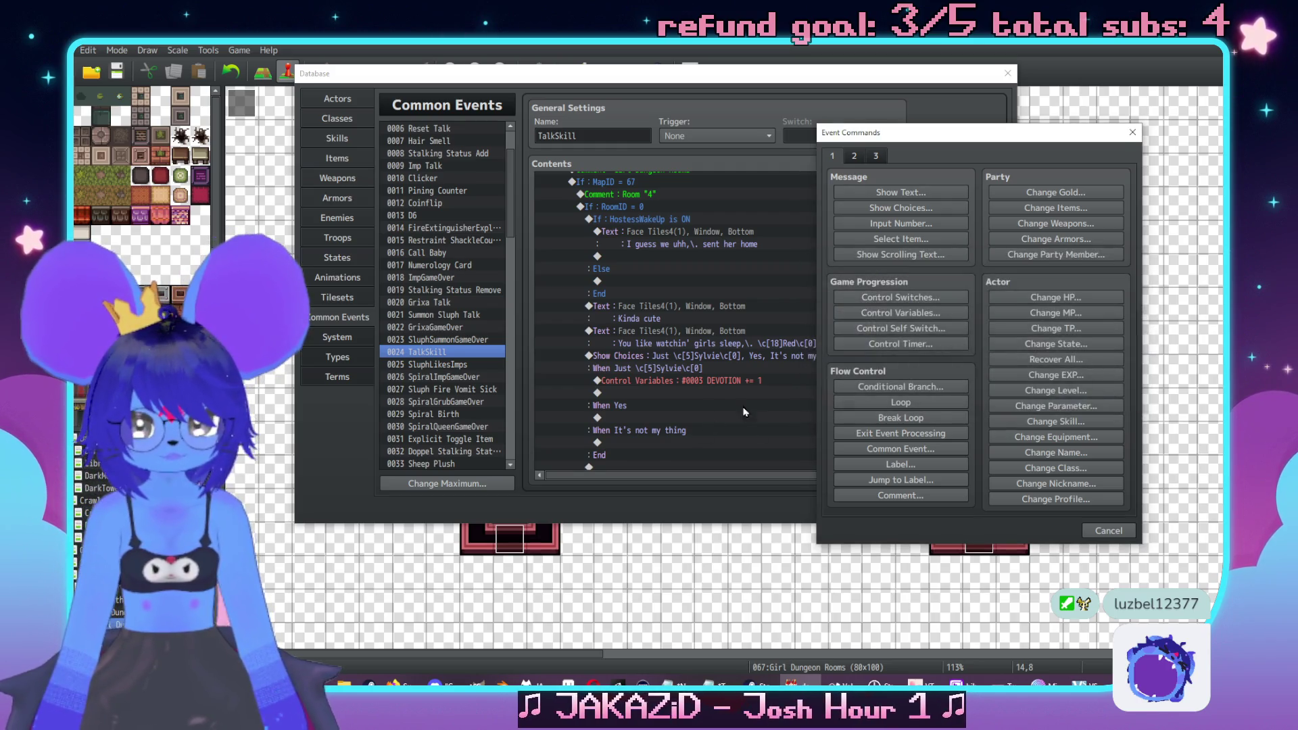
Start a Conditional Branch that tests the SluphRespect variable
double_click(687, 415)
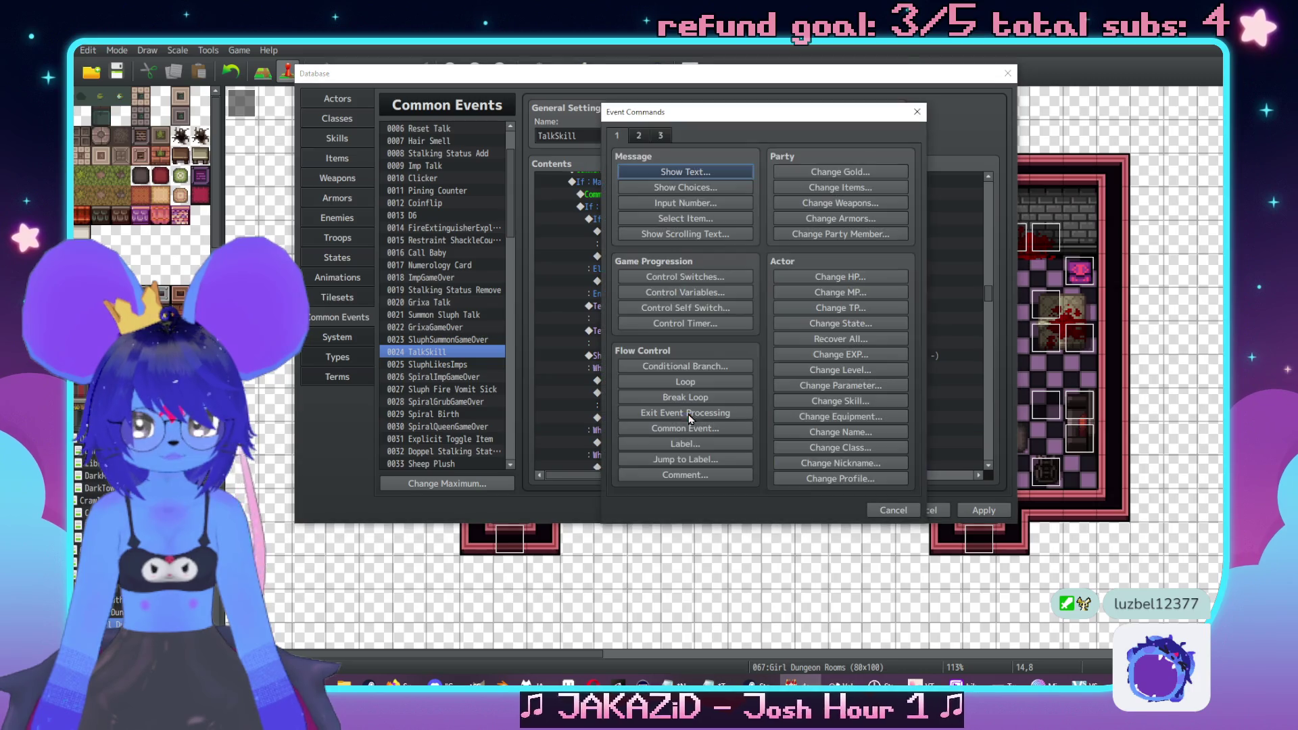
left_click(705, 294)
left_click(876, 440)
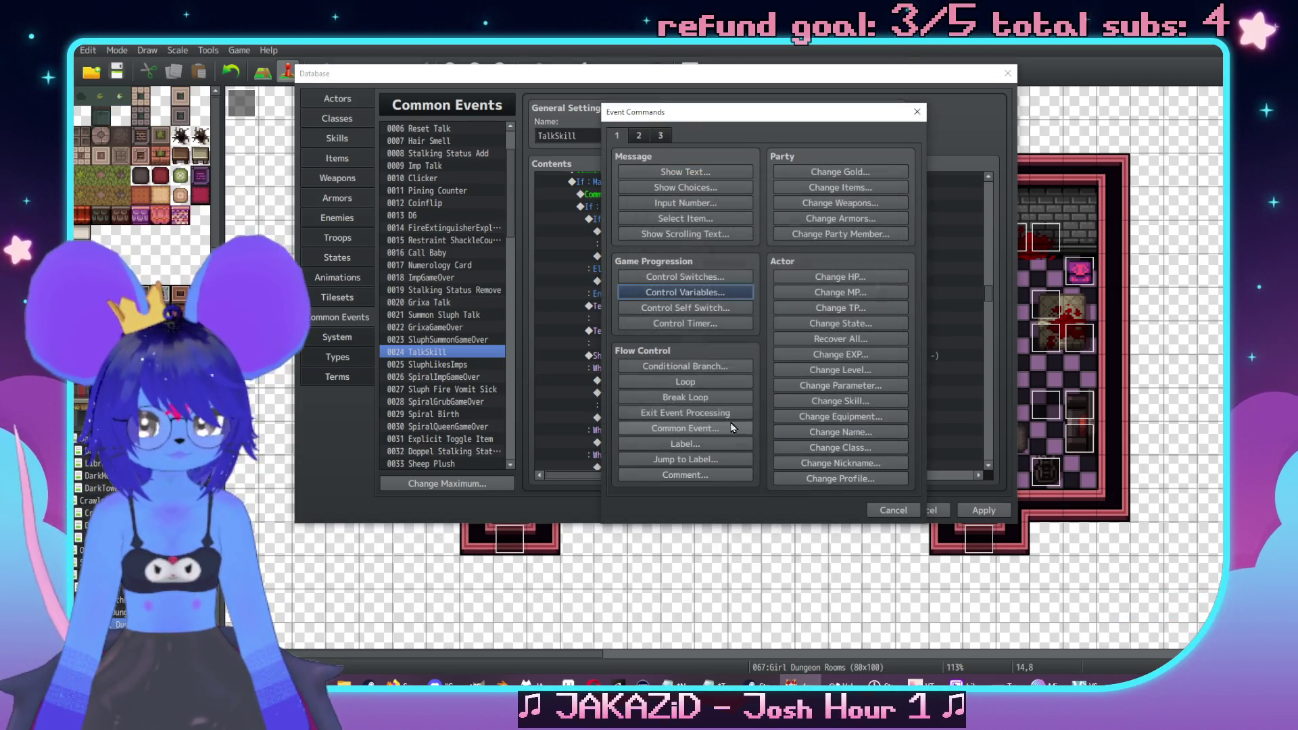
left_click(702, 368)
left_click(661, 262)
left_click(758, 263)
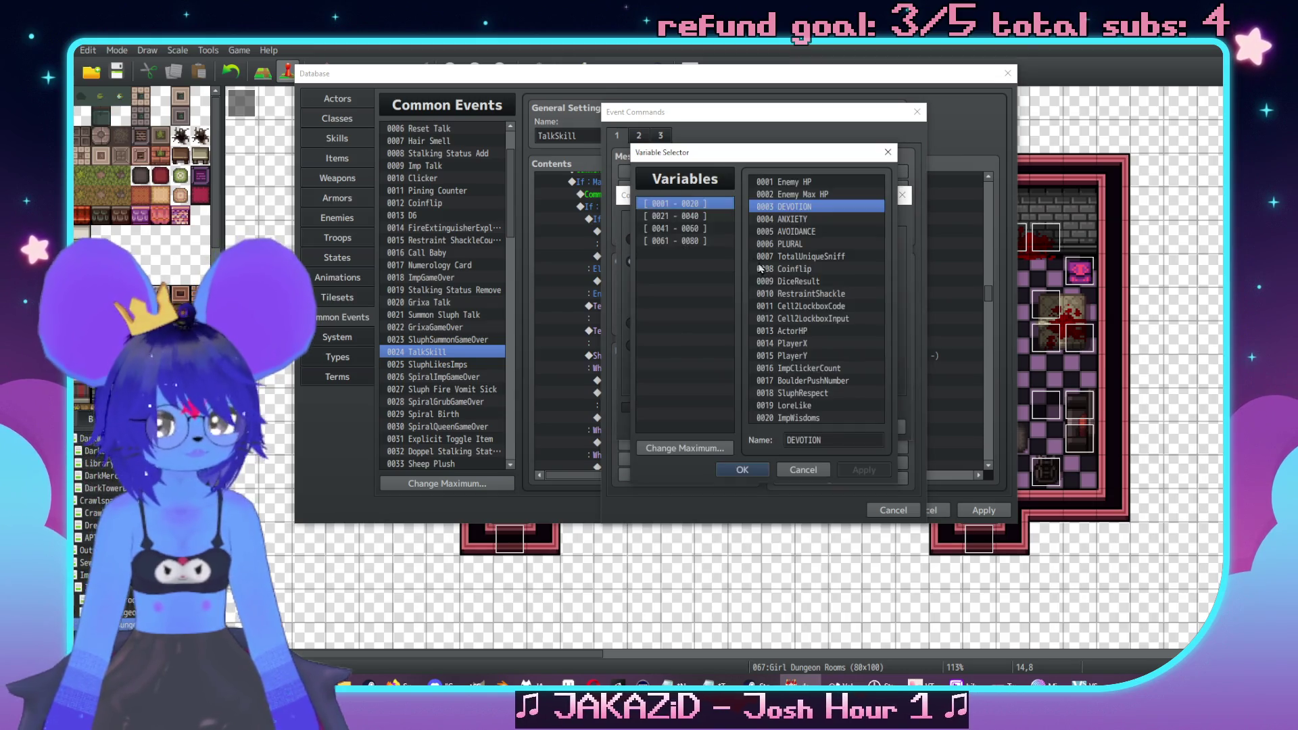
double_click(807, 393)
Set the SluphRespect condition to ≥ 2 with an Else branch and confirm
left_click(853, 262)
left_click(836, 291)
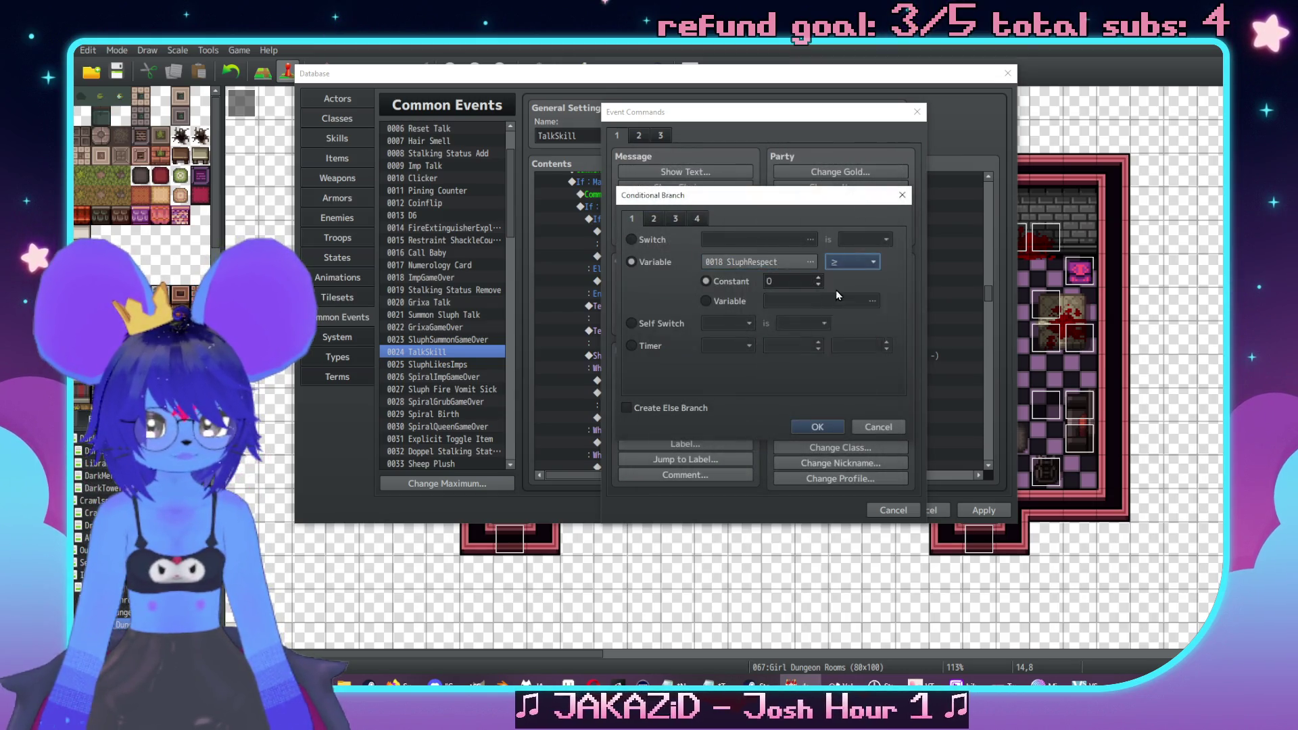
double_click(786, 283)
left_click(677, 409)
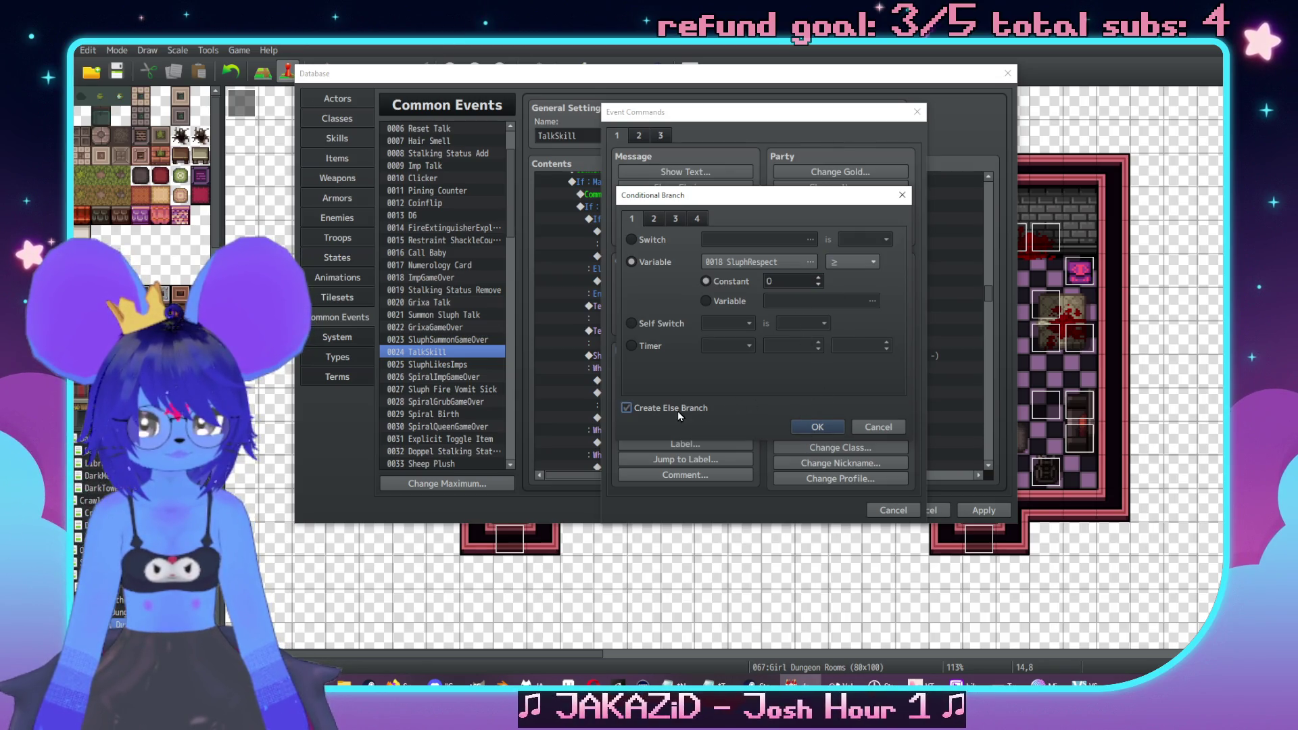
double_click(786, 283)
type("2")
left_click(817, 426)
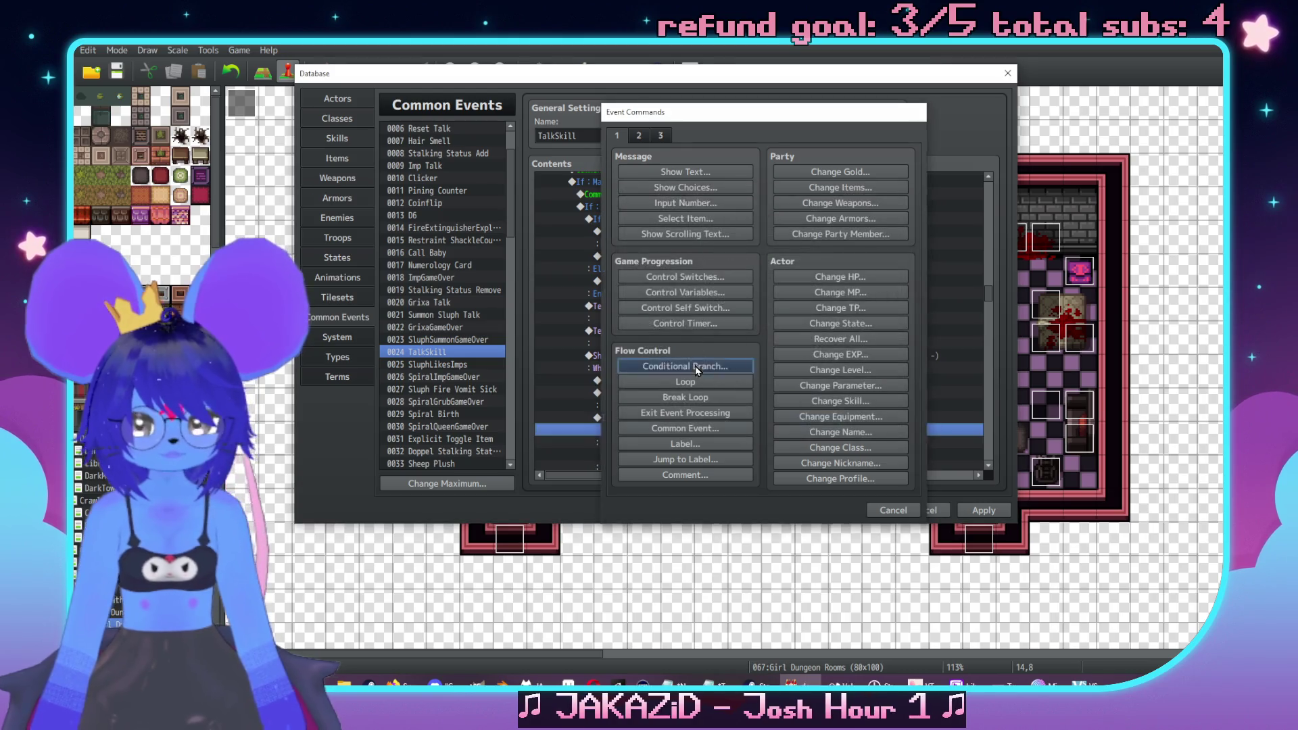
In the SluphRespect branch, start a Face Tiles4 message reading 'Does she know you do that?'
double_click(706, 379)
left_click_drag(681, 111, 933, 110)
left_click(890, 180)
double_click(808, 305)
left_click(791, 252)
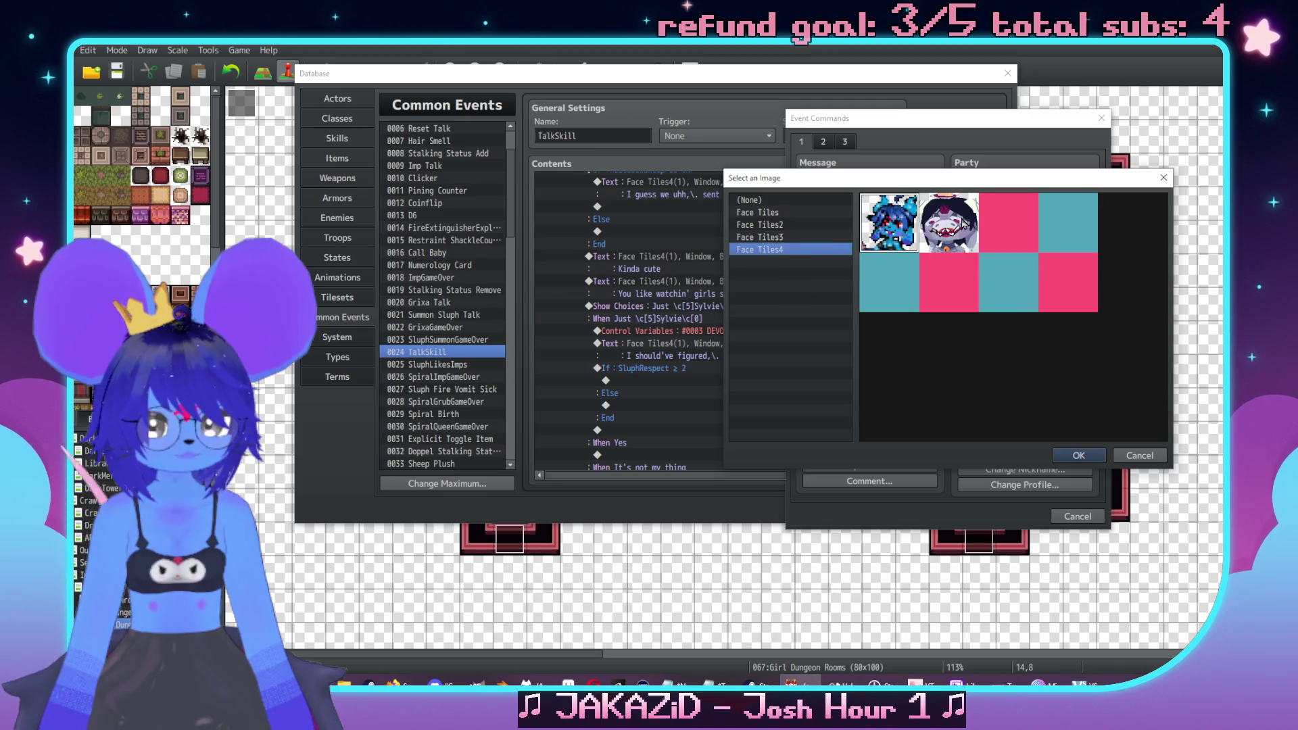
double_click(918, 223)
type("Does she ")
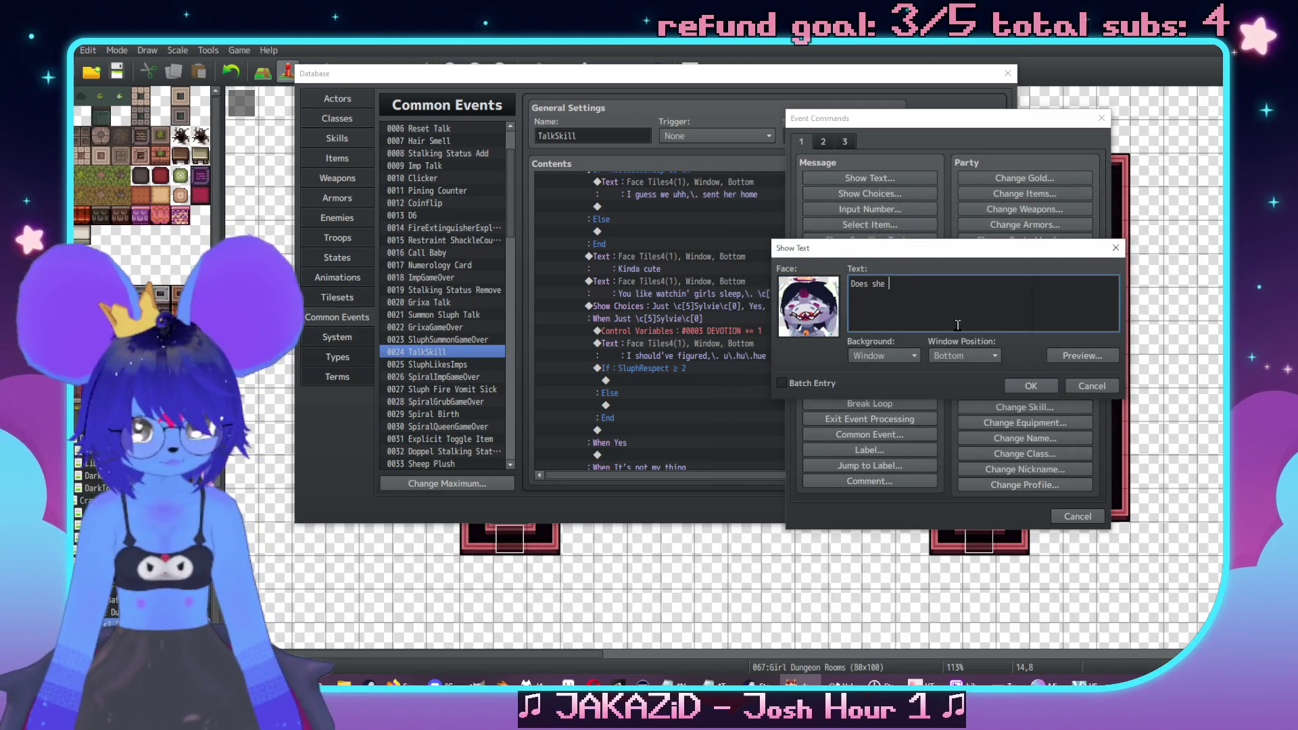
type("know you do that?")
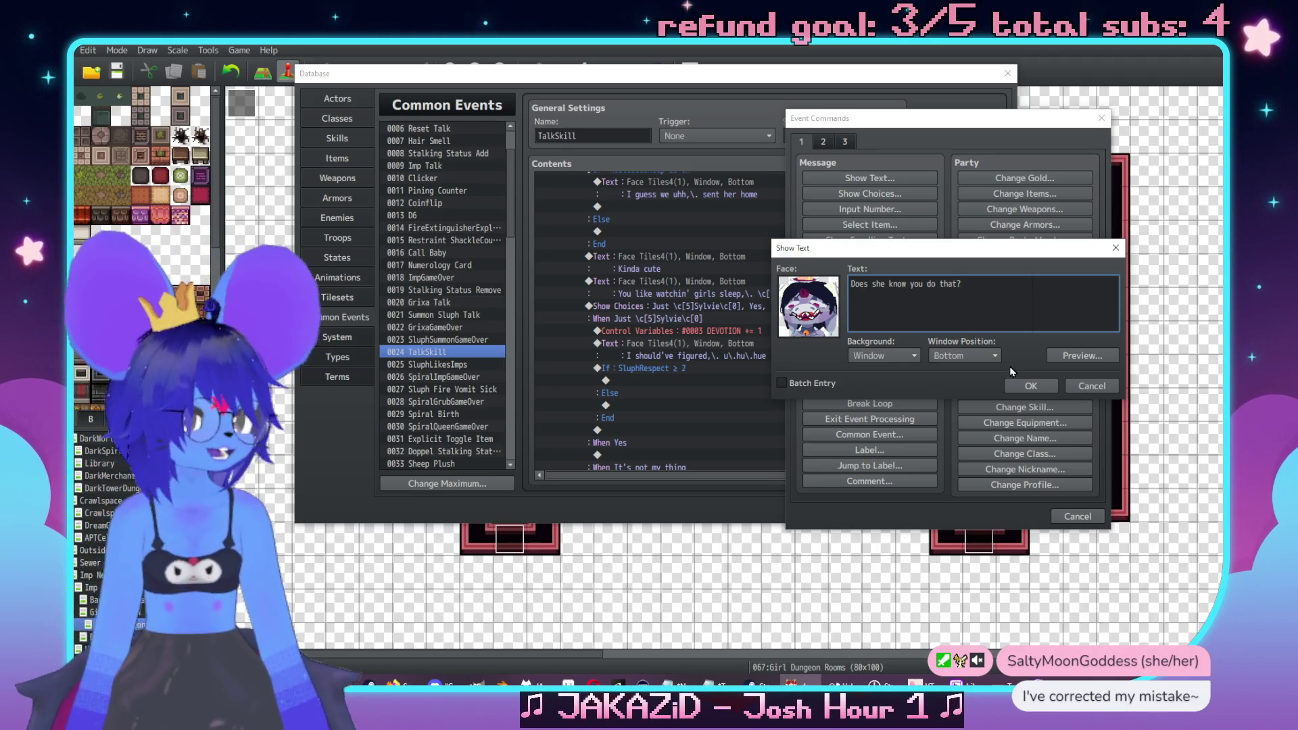
key("alt+Tab")
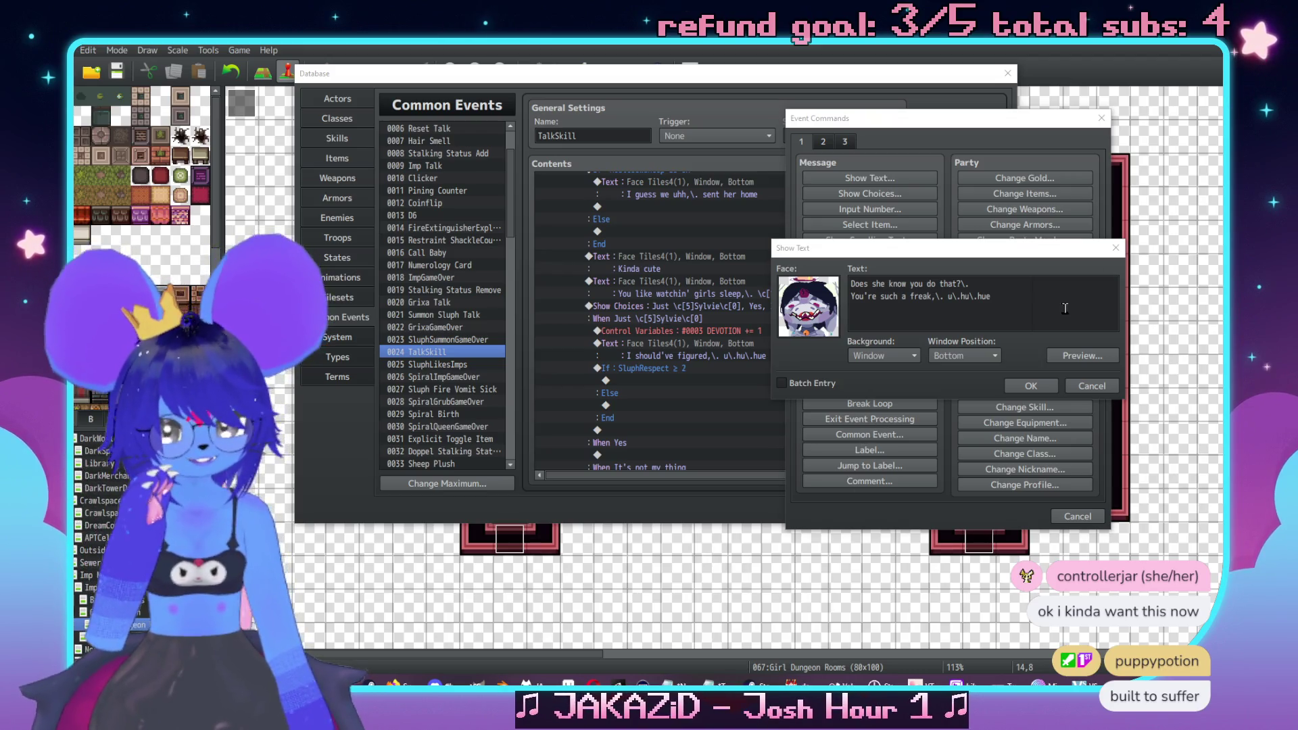
Confirm the freak line, then add the Face Tiles4 message 'I should've figured the sort of "helpless" thing would appeal to you'
left_click(1031, 386)
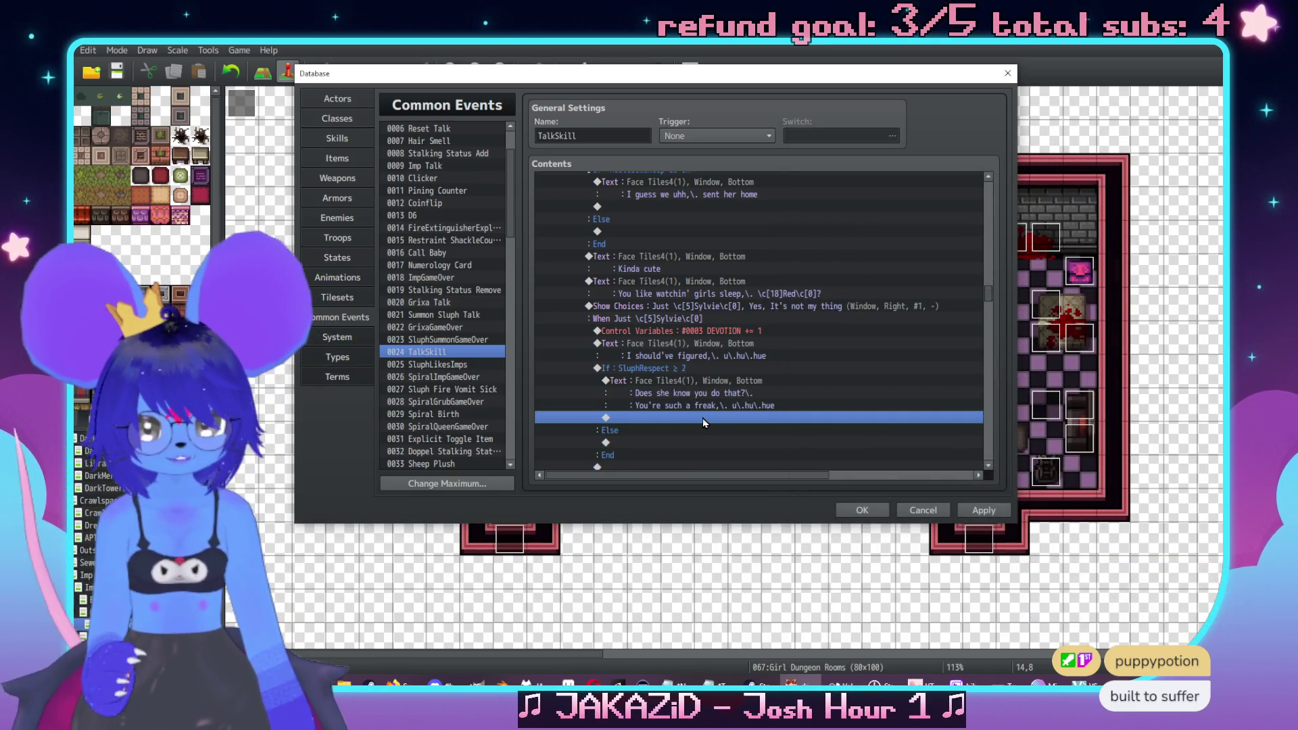
double_click(703, 418)
left_click(685, 171)
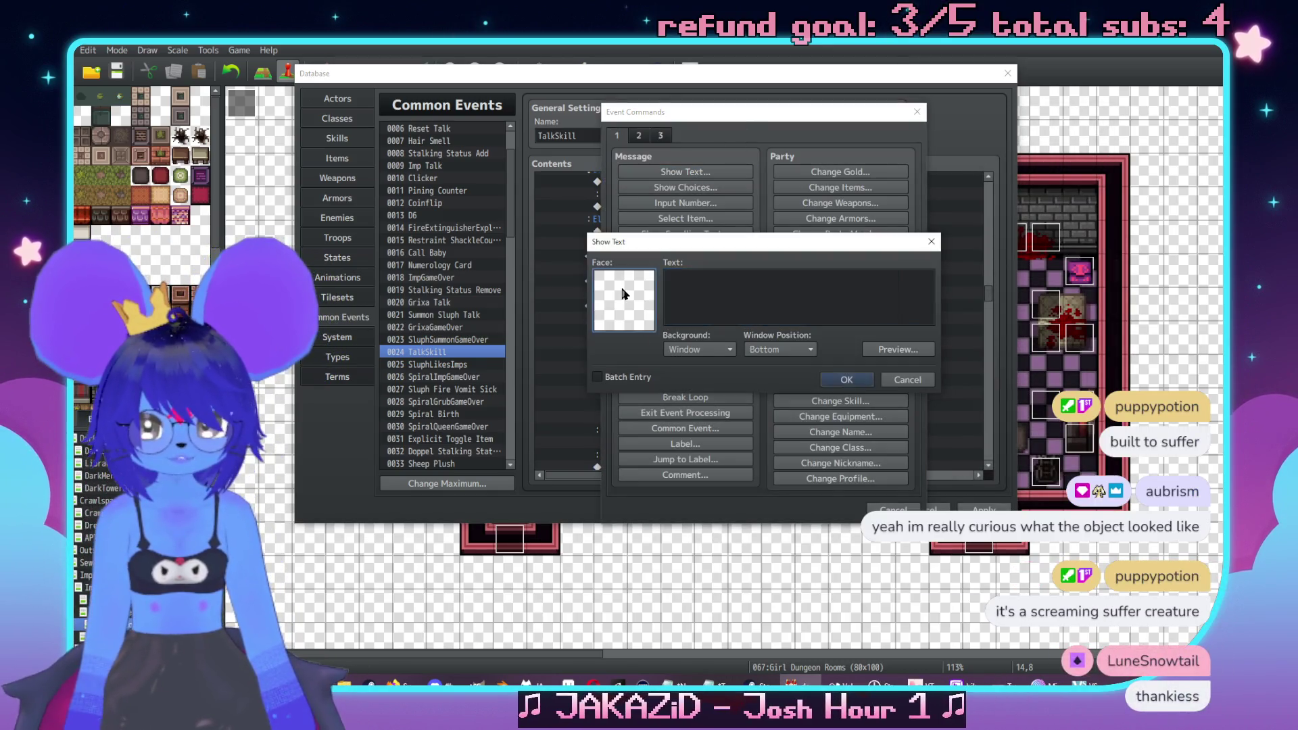
double_click(623, 294)
left_click(614, 243)
double_click(789, 218)
left_click(786, 283)
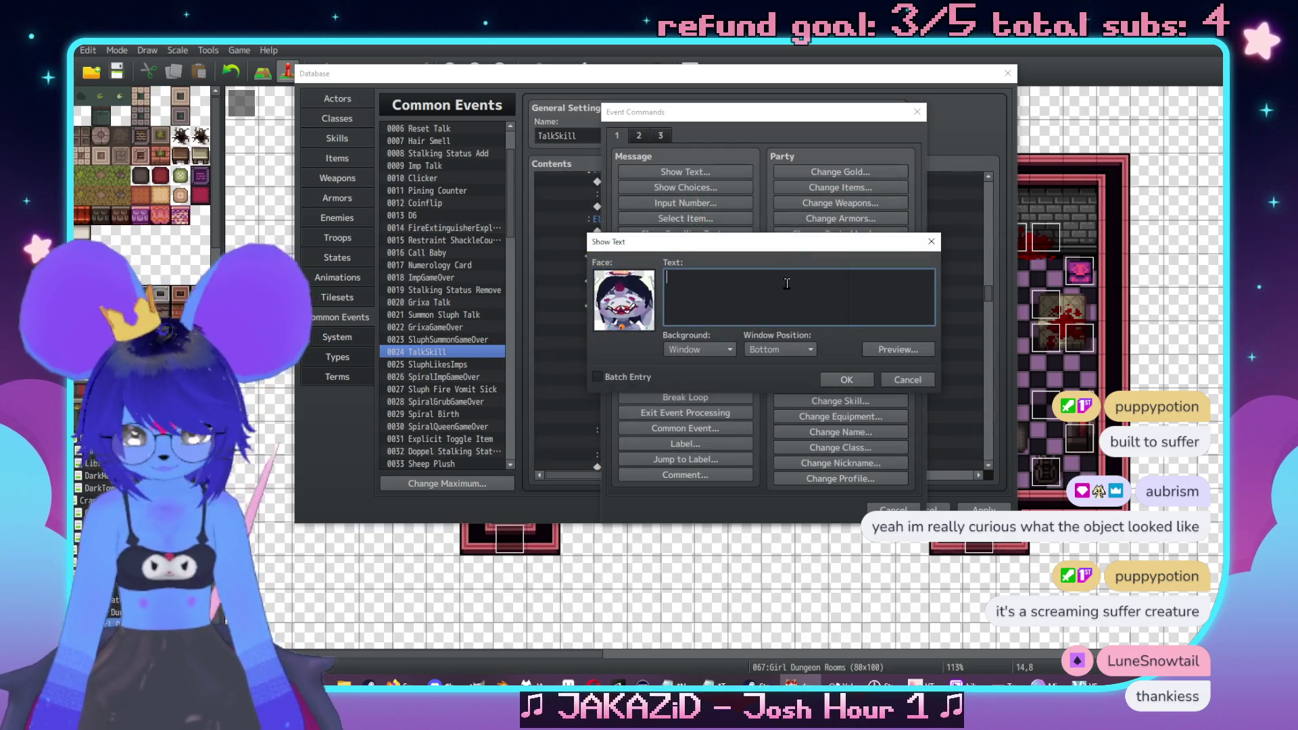
type("I should've figu")
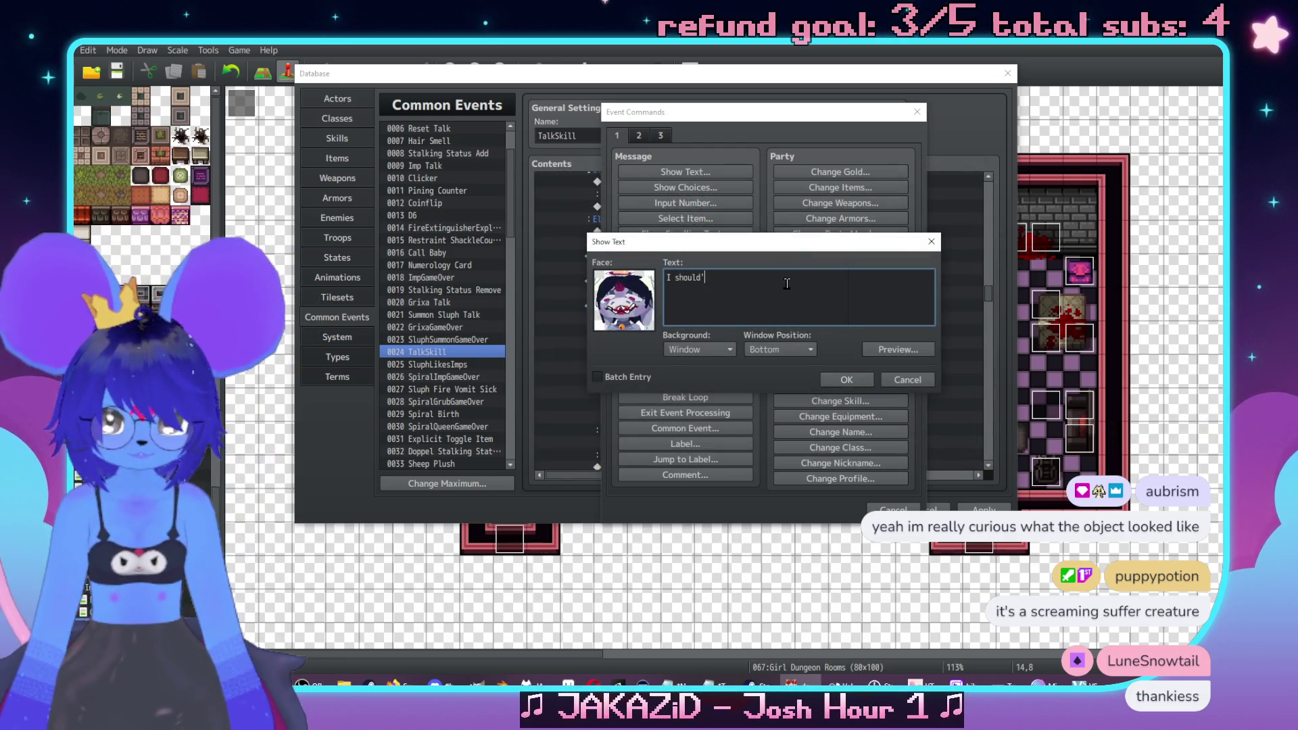
type("red ")
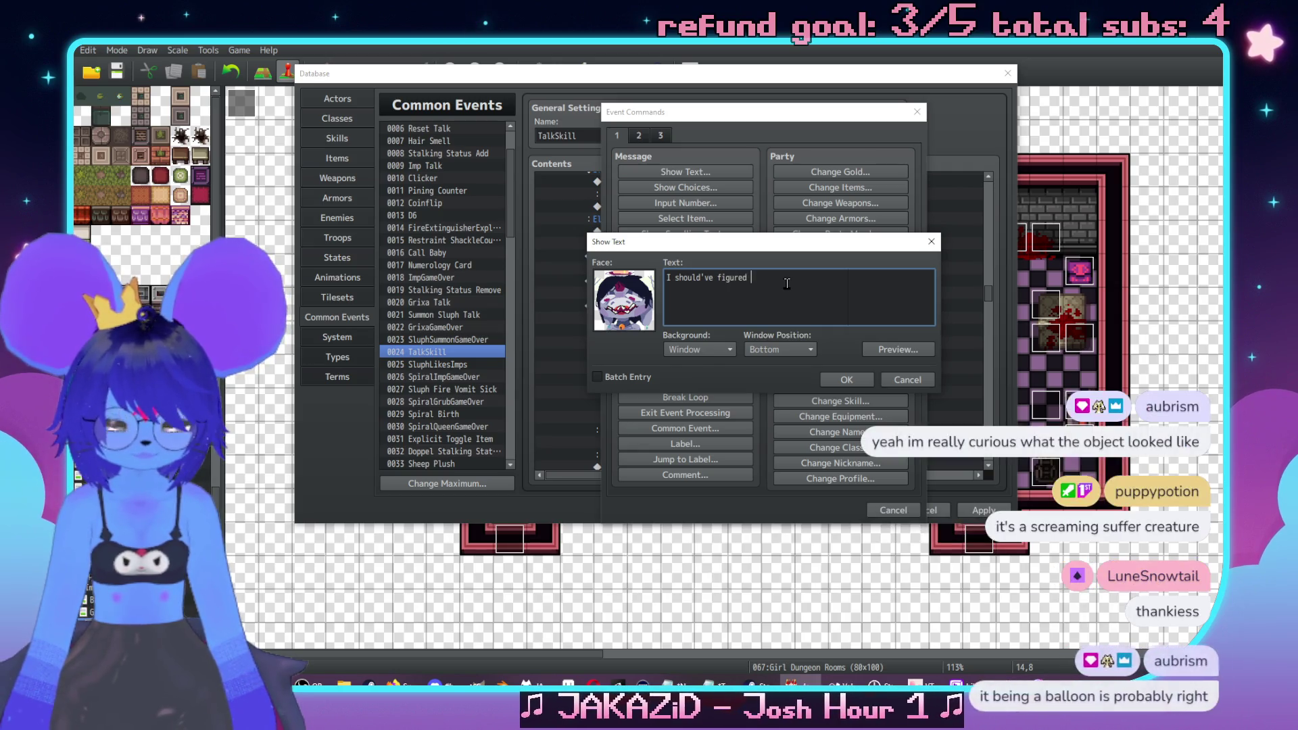
type("the sort of \"helpless\"")
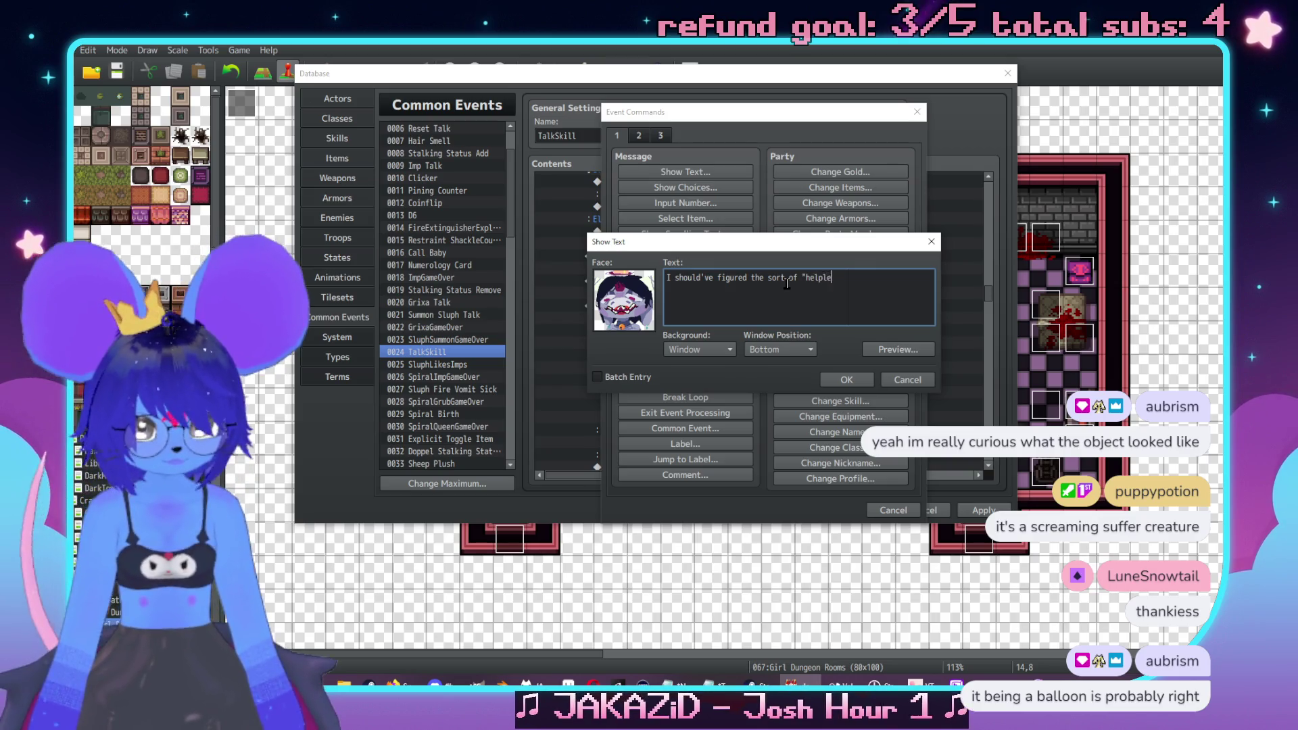
key("Return")
type("thing would appeal to you in some way")
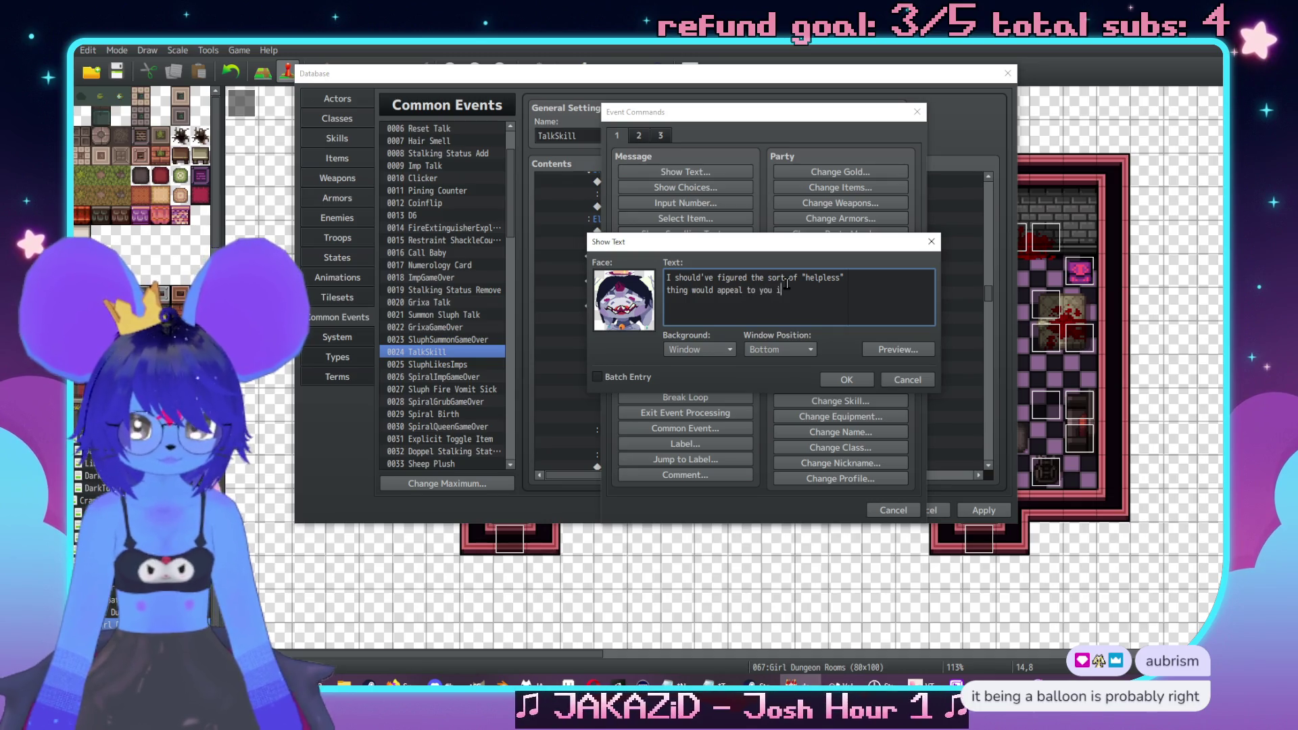
left_click(867, 380)
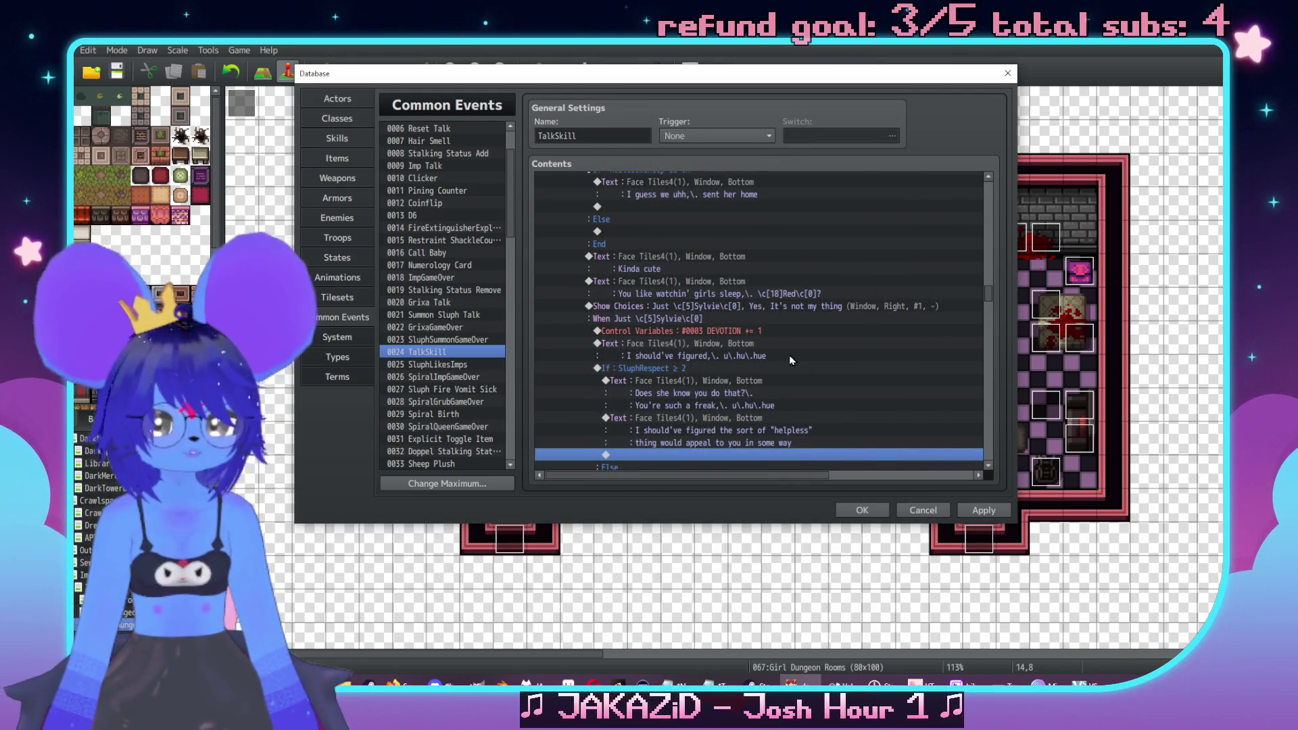
Start a new Face Tiles4 message in the Else branch of the SluphRespect check
scroll(799, 330, "up", 3)
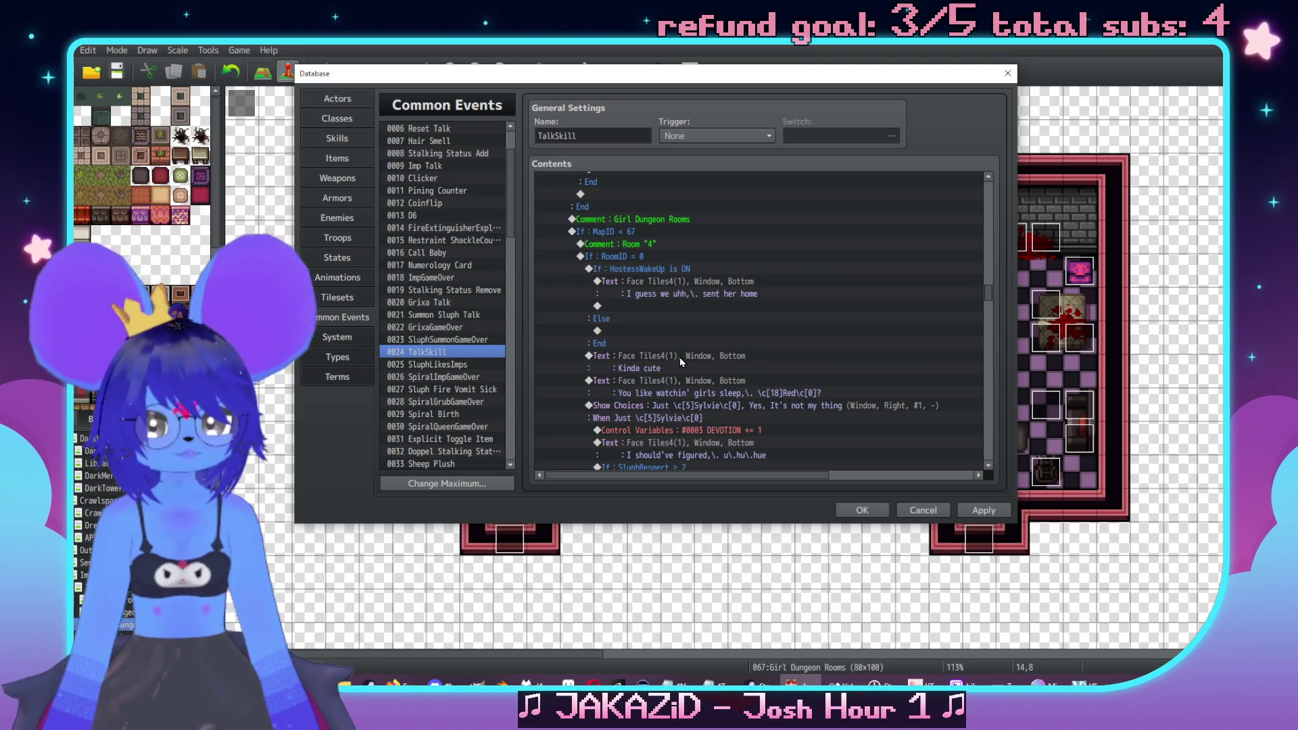
scroll(677, 353, "down", 2)
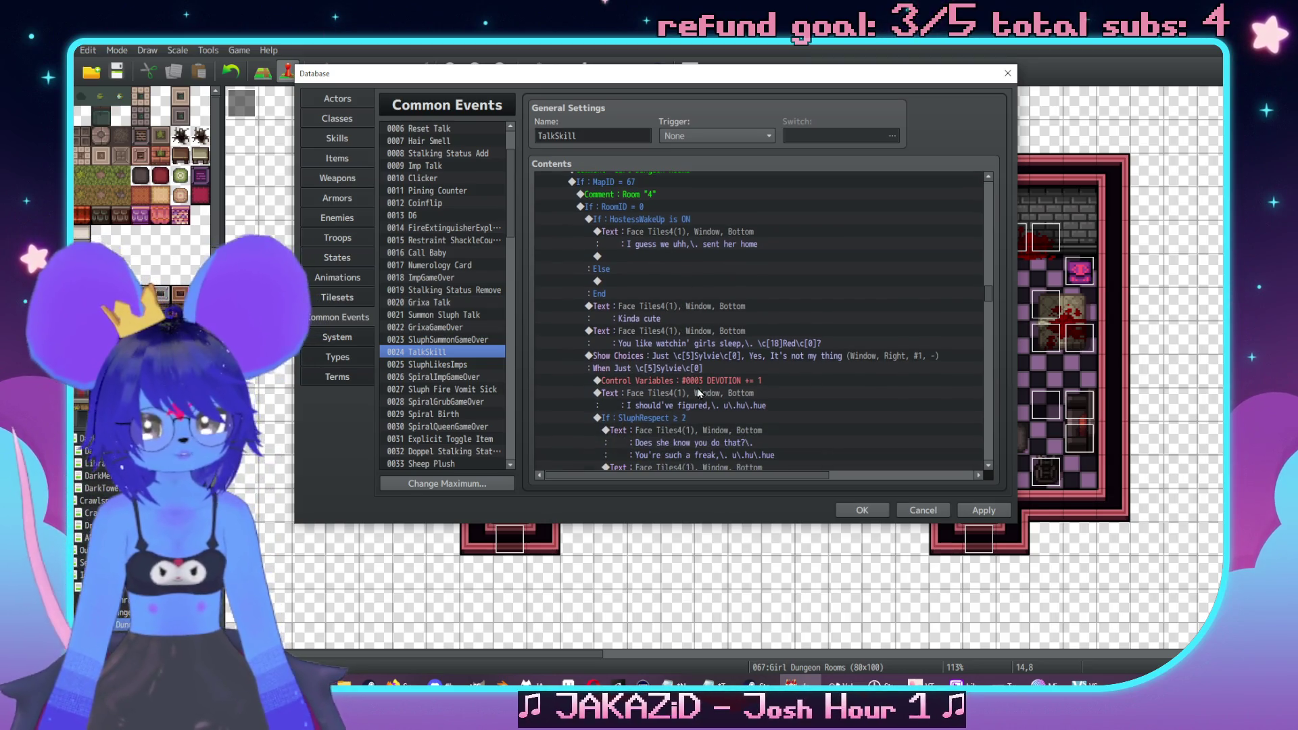
scroll(705, 376, "up", 2)
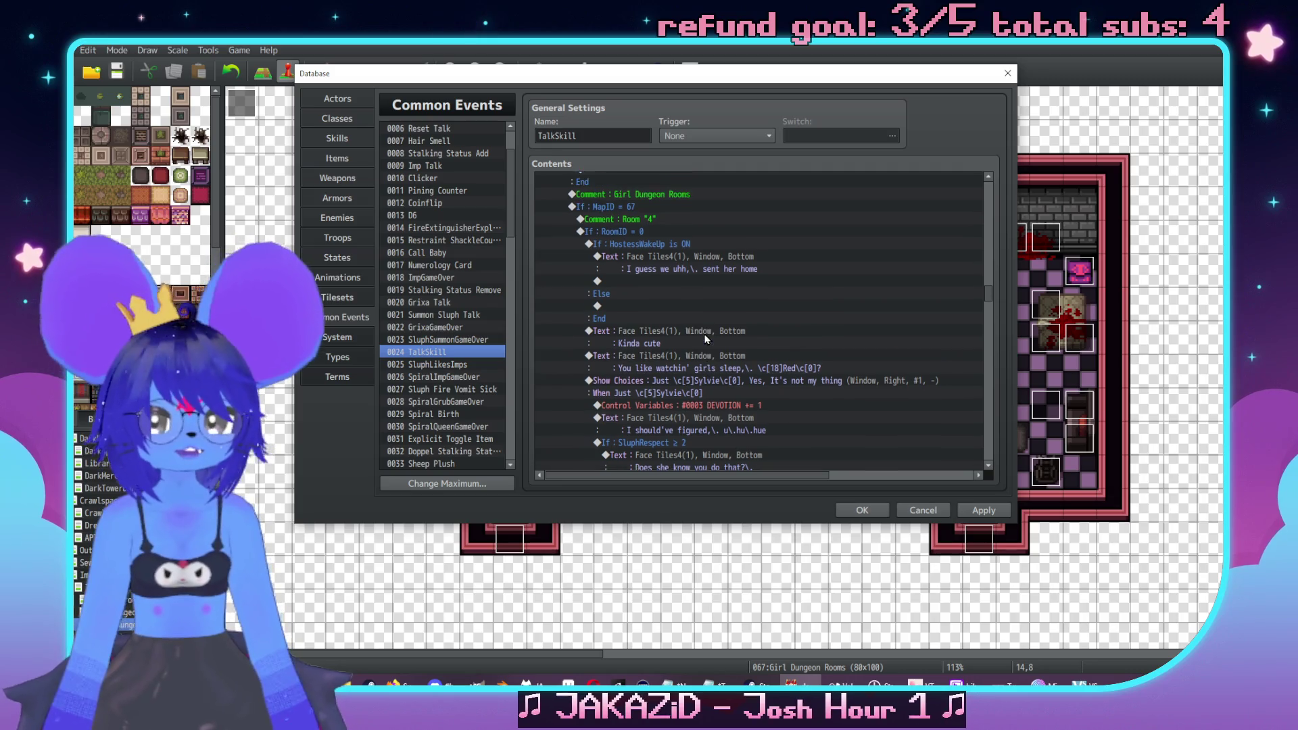
scroll(691, 359, "down", 4)
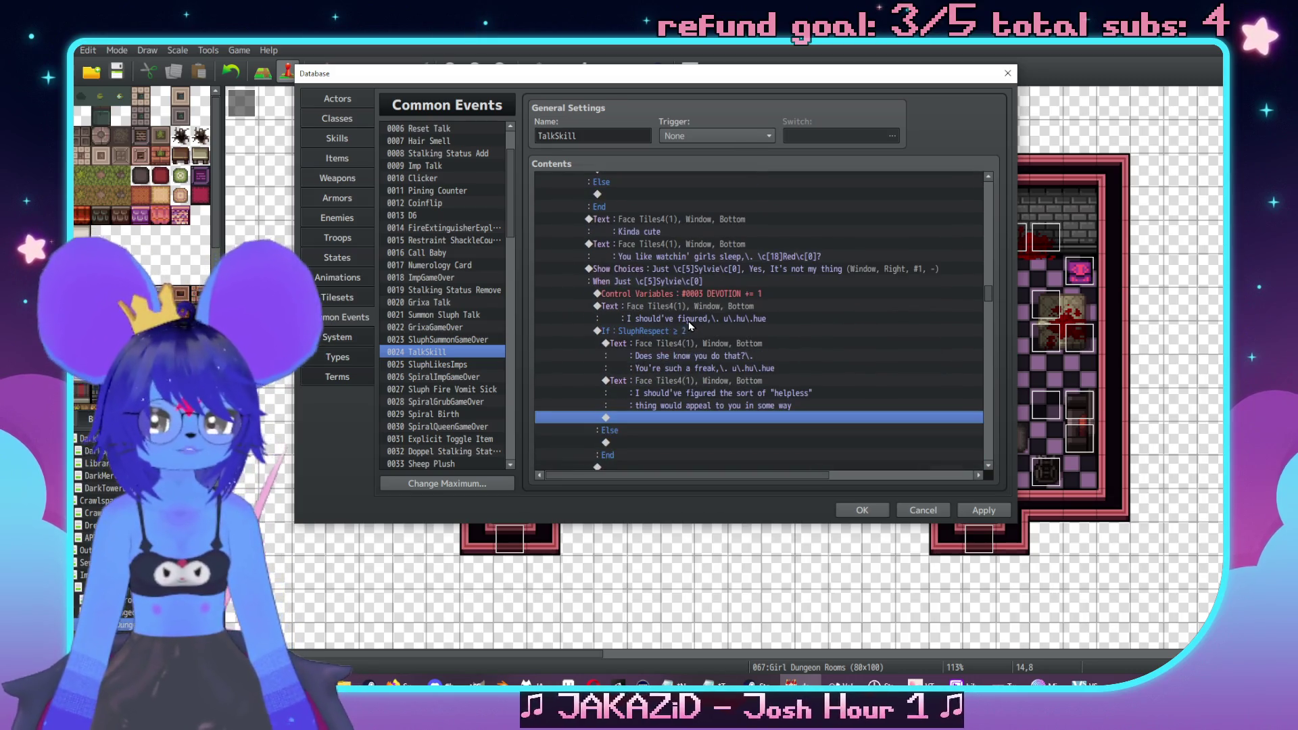
mouse_move(696, 331)
left_mouse_down()
mouse_move(654, 451)
mouse_move(654, 415)
left_mouse_up()
double_click(652, 411)
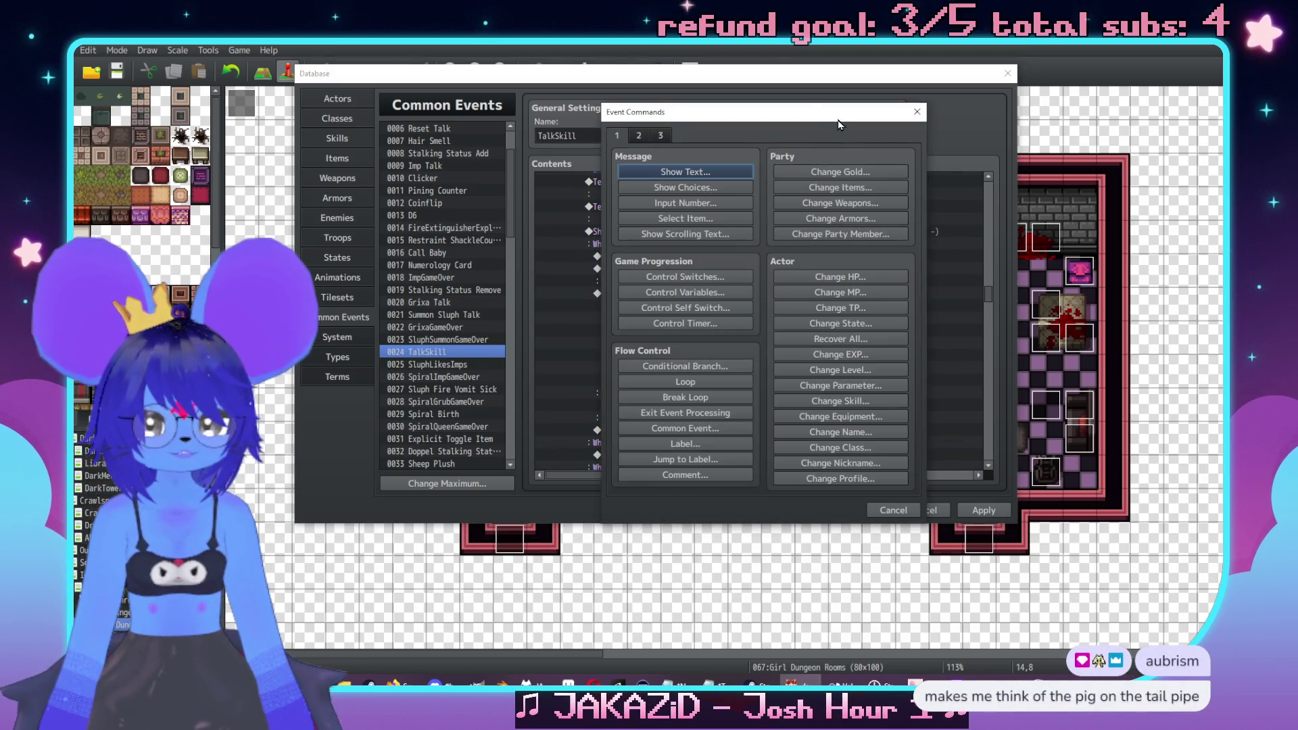
left_click_drag(759, 122, 1021, 154)
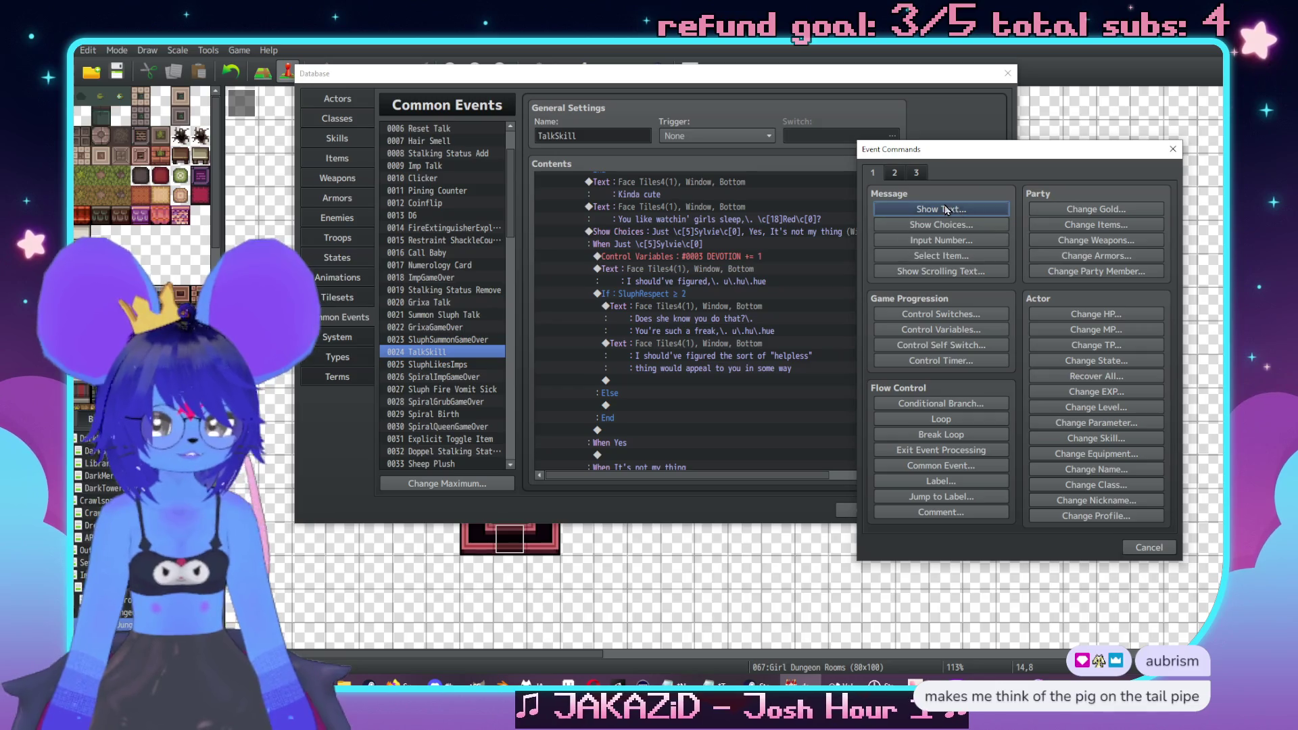
left_click(941, 209)
double_click(879, 333)
left_click(849, 281)
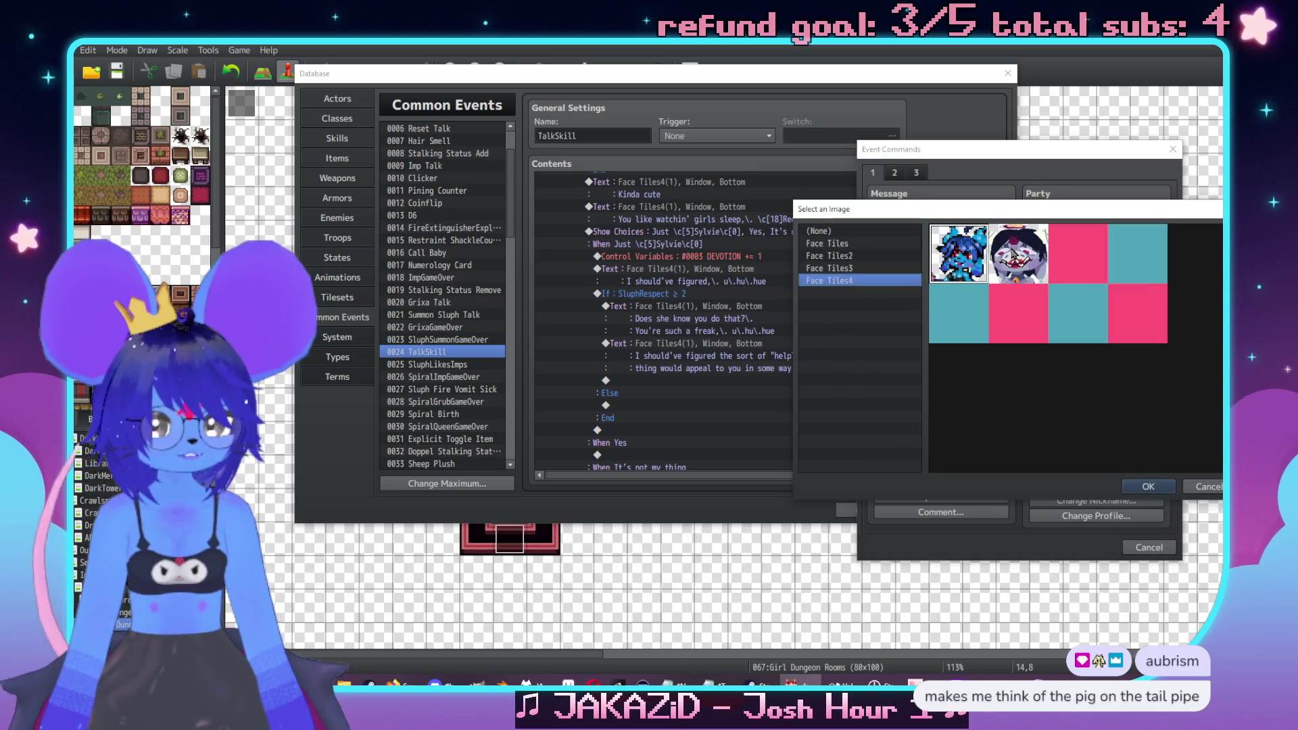
double_click(1015, 254)
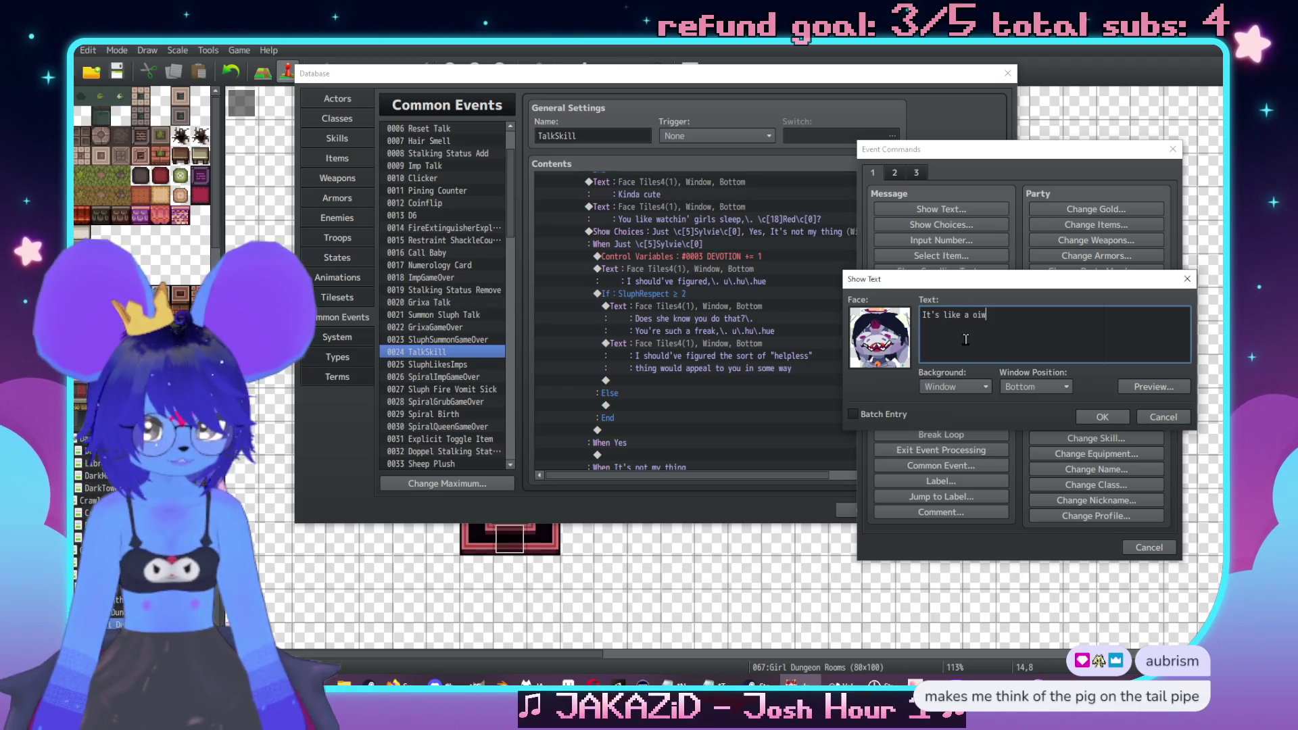
Write 'It's like a power or control thing… she's totally helpless' over two lines and confirm
type("power or")
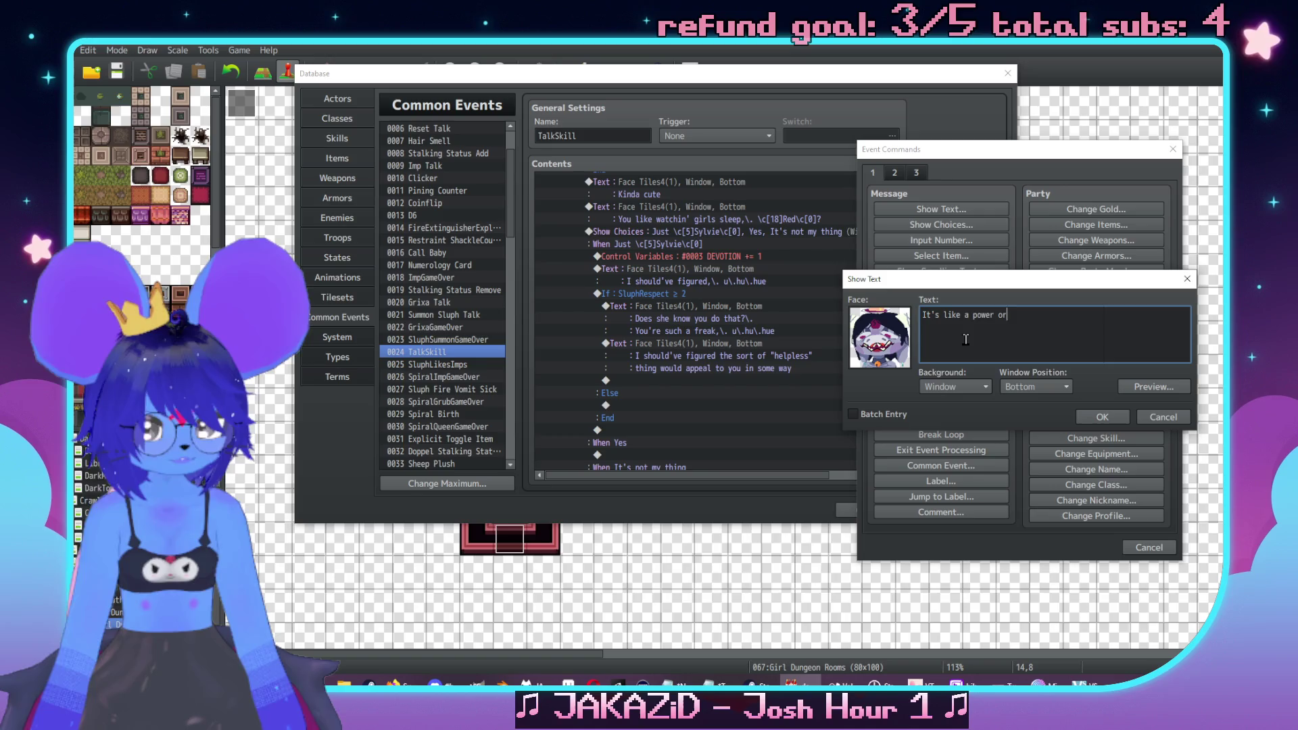
key("BackSpace")
type("rol thing,\\. right?\\.")
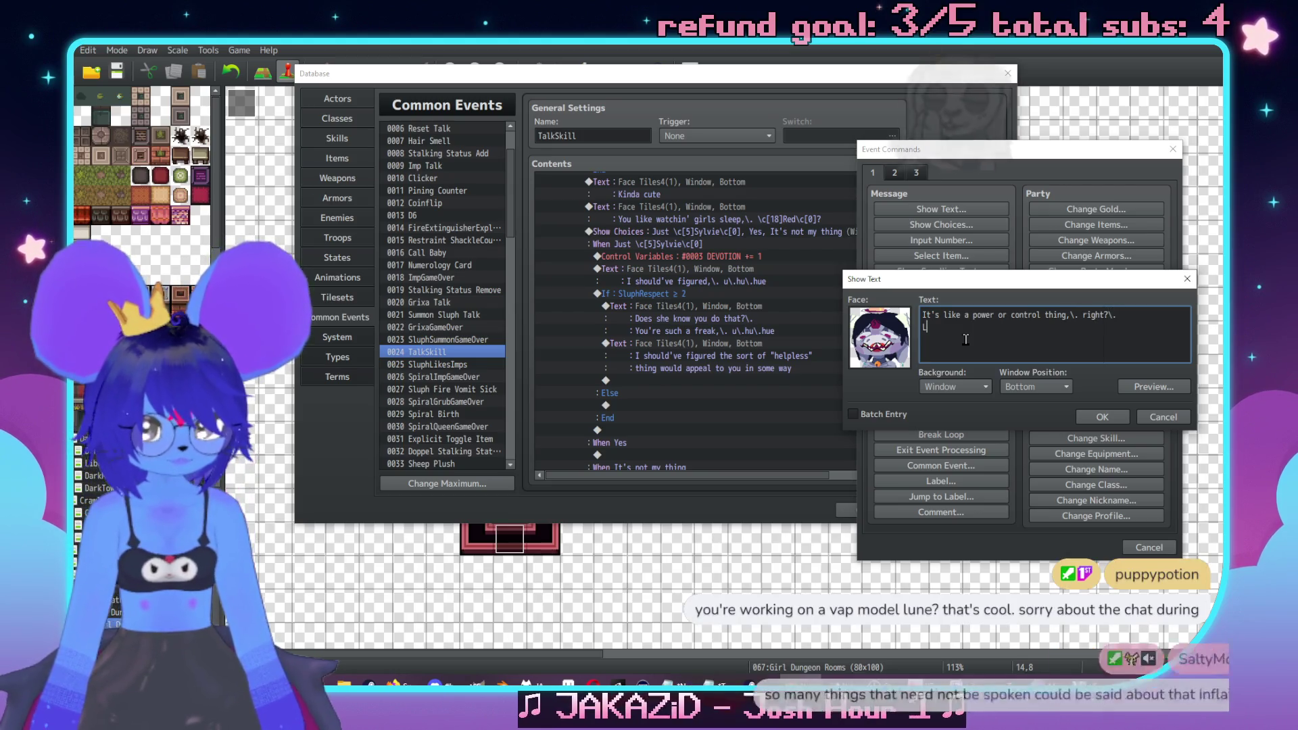
key("Return")
type("Like you're unseen and sh")
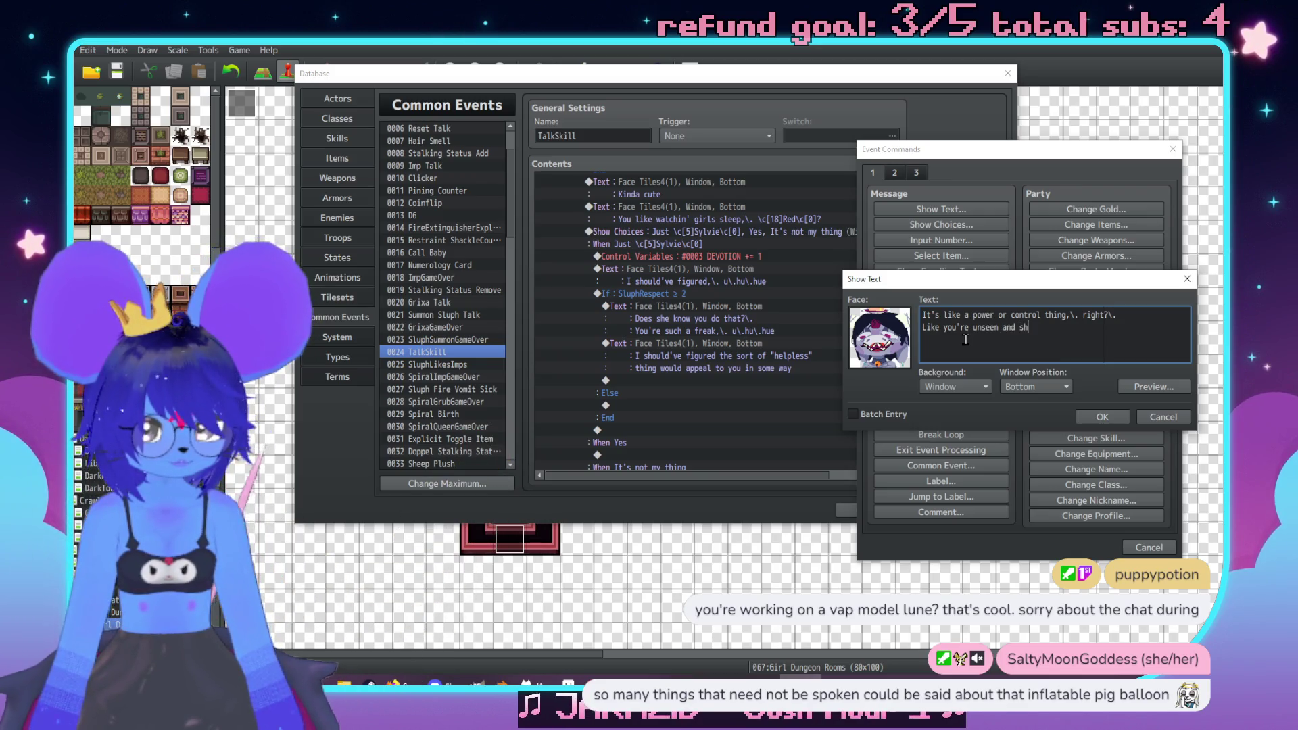
type("e's totalk")
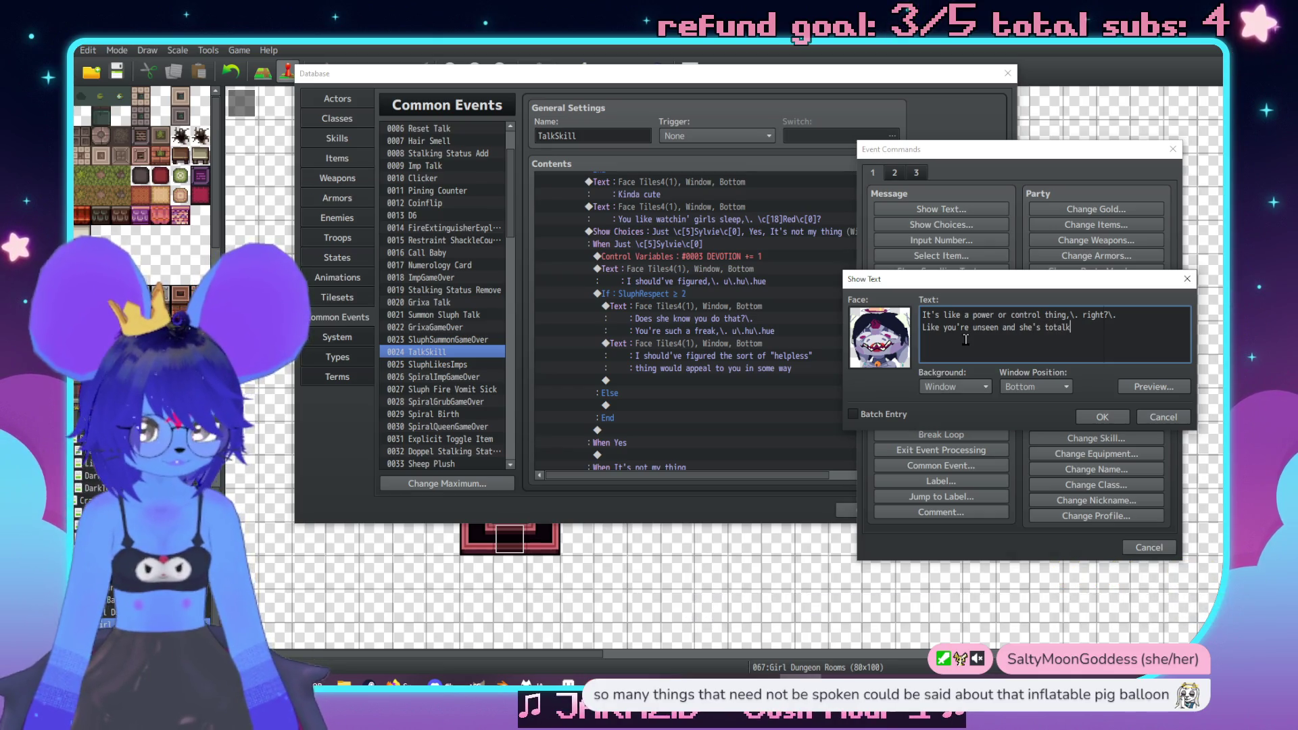
type("y")
type(" hel[l")
type("ple")
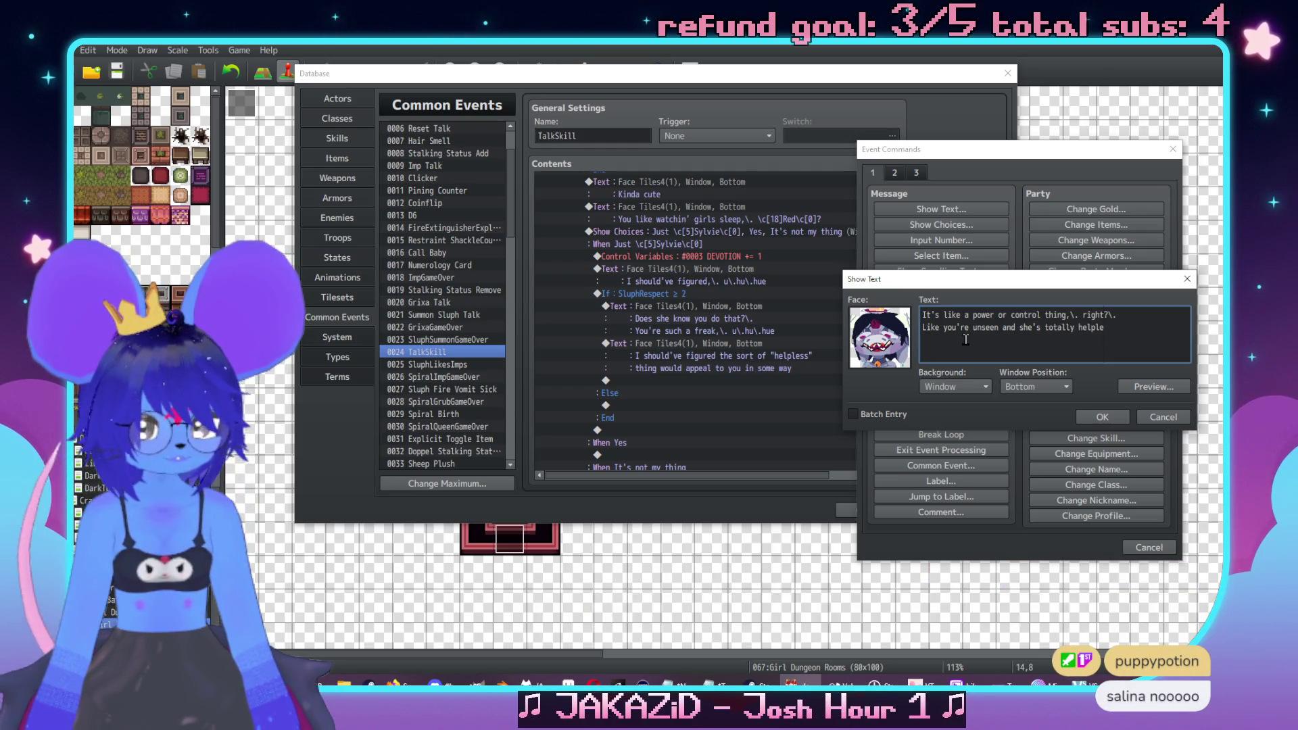
left_click(1102, 417)
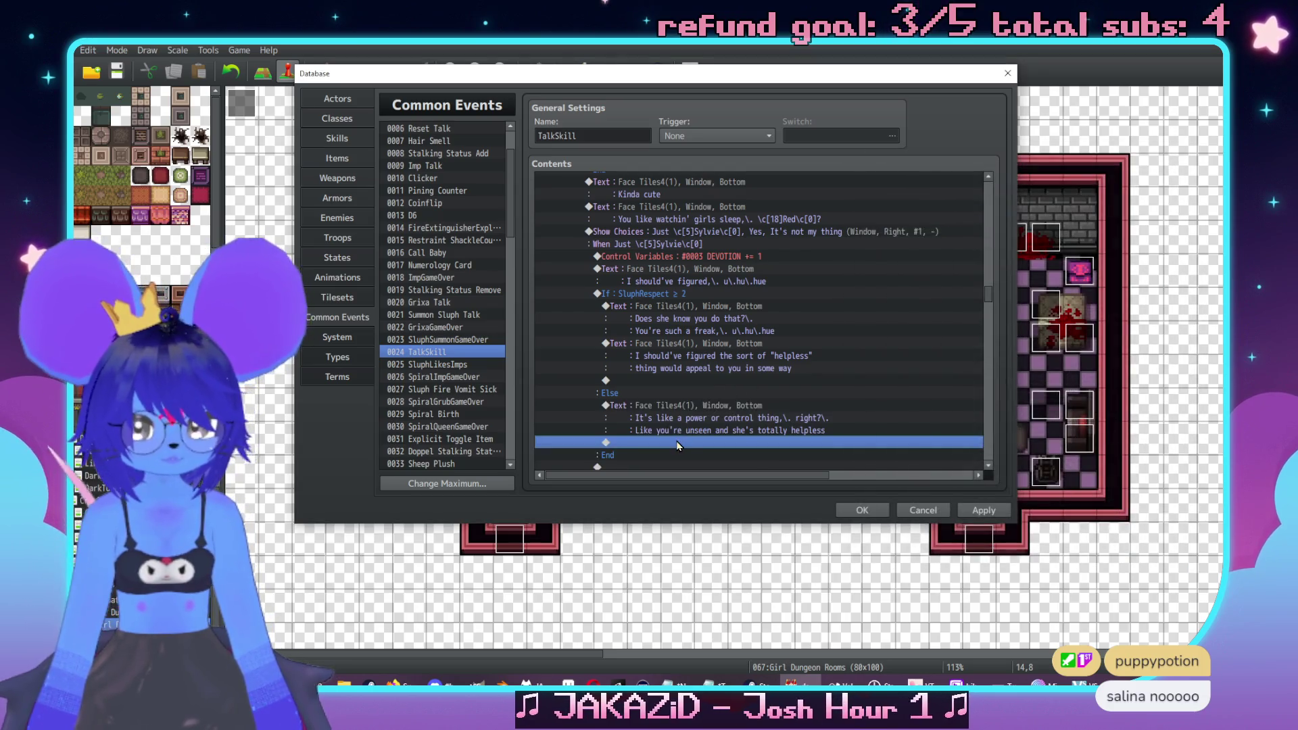
Add a Face Tiles4 message 'Pretty fucked up of you,\. \c[18]Red\c[0]' with Red in colour 18
double_click(676, 441)
left_click(684, 171)
double_click(632, 284)
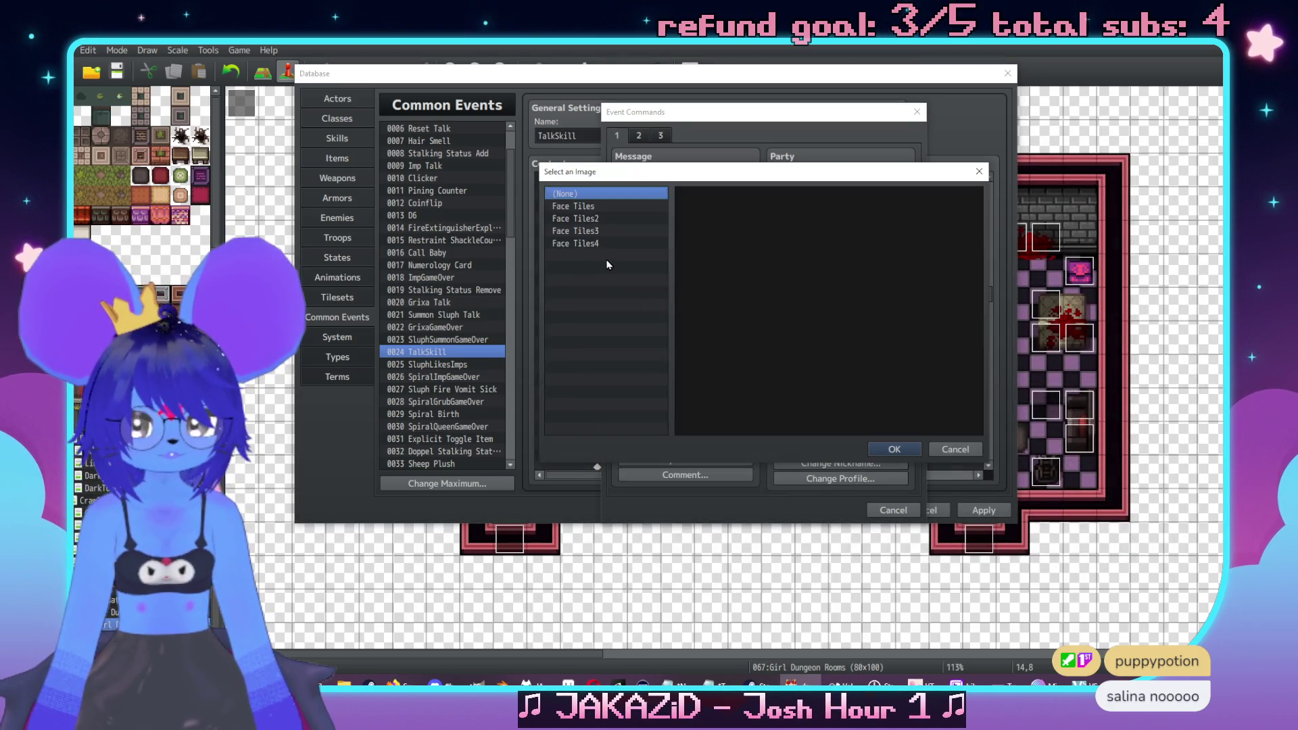
double_click(750, 223)
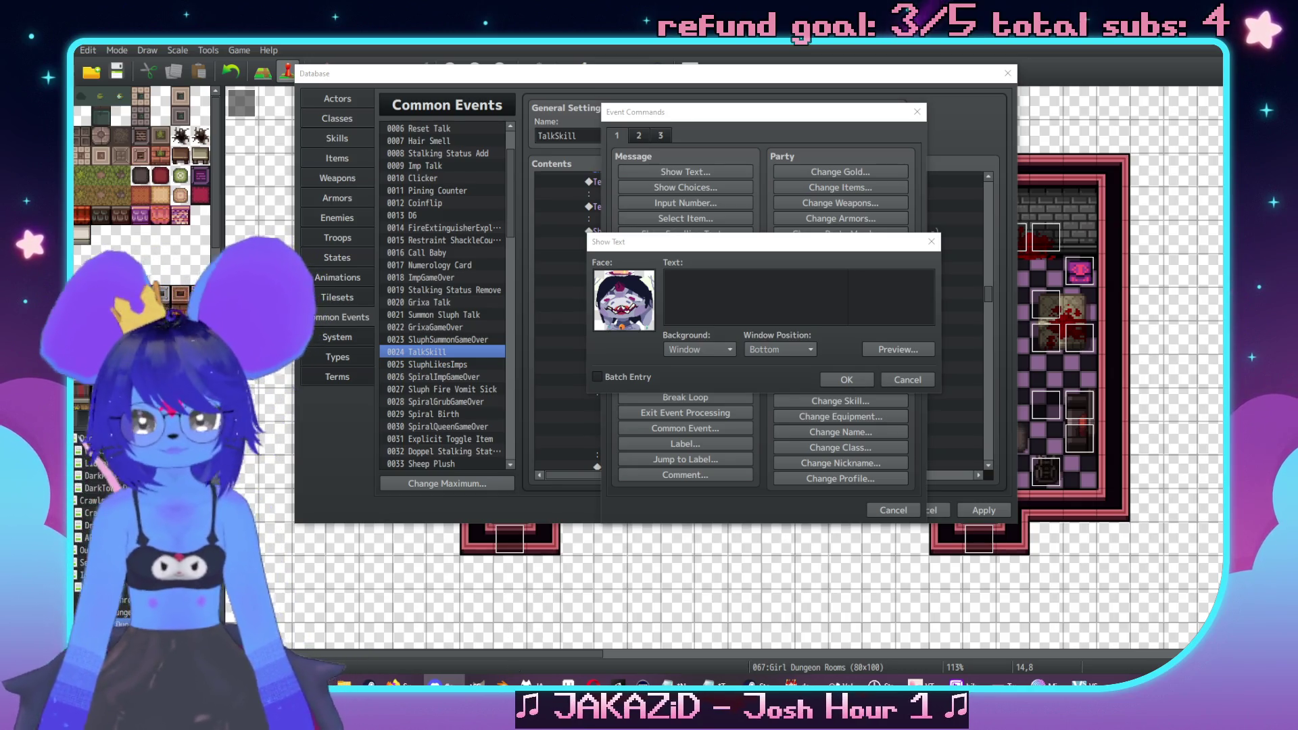
left_click(405, 679)
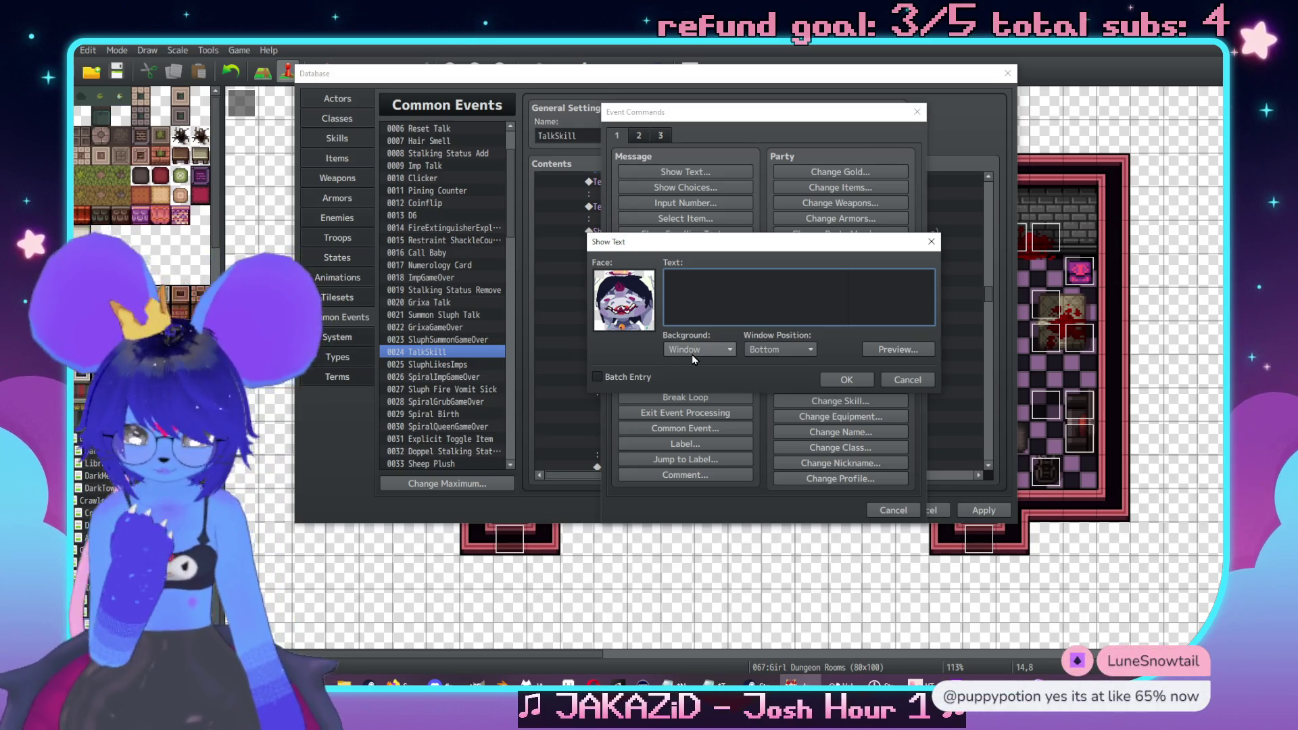
type("Pr")
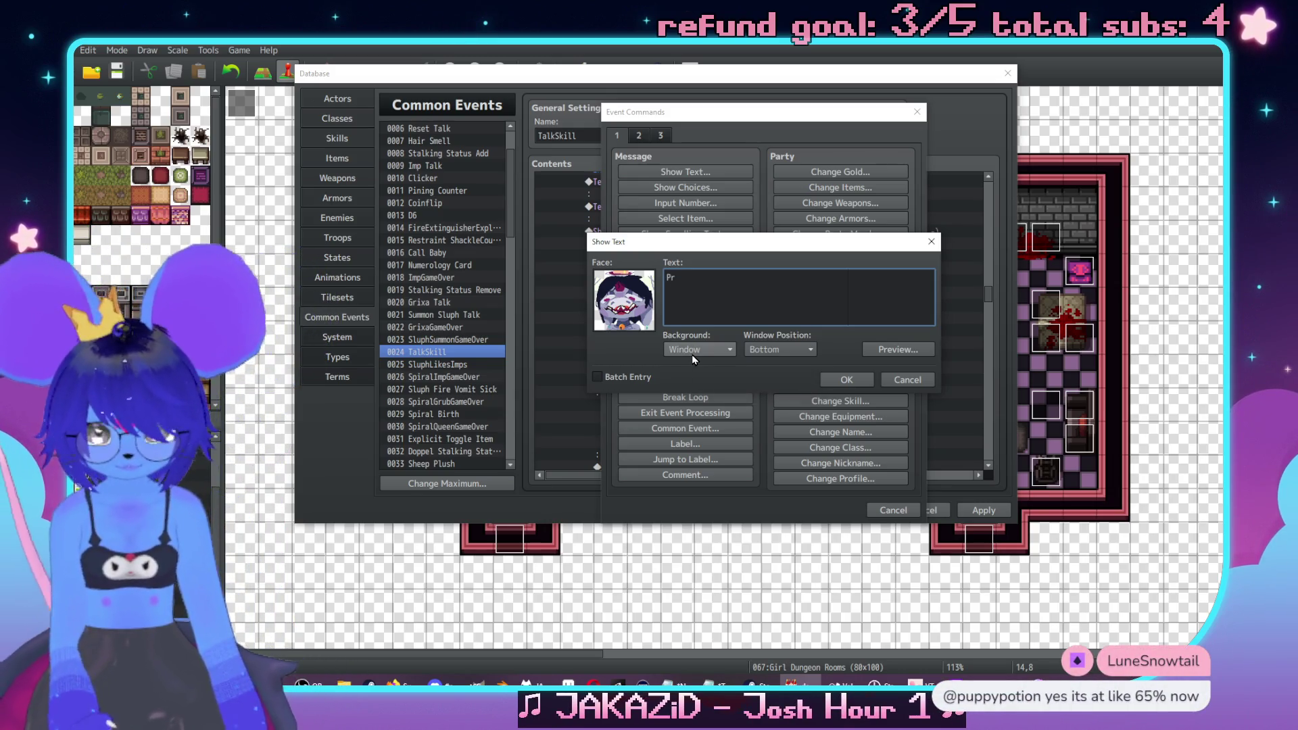
type("etty fucked ")
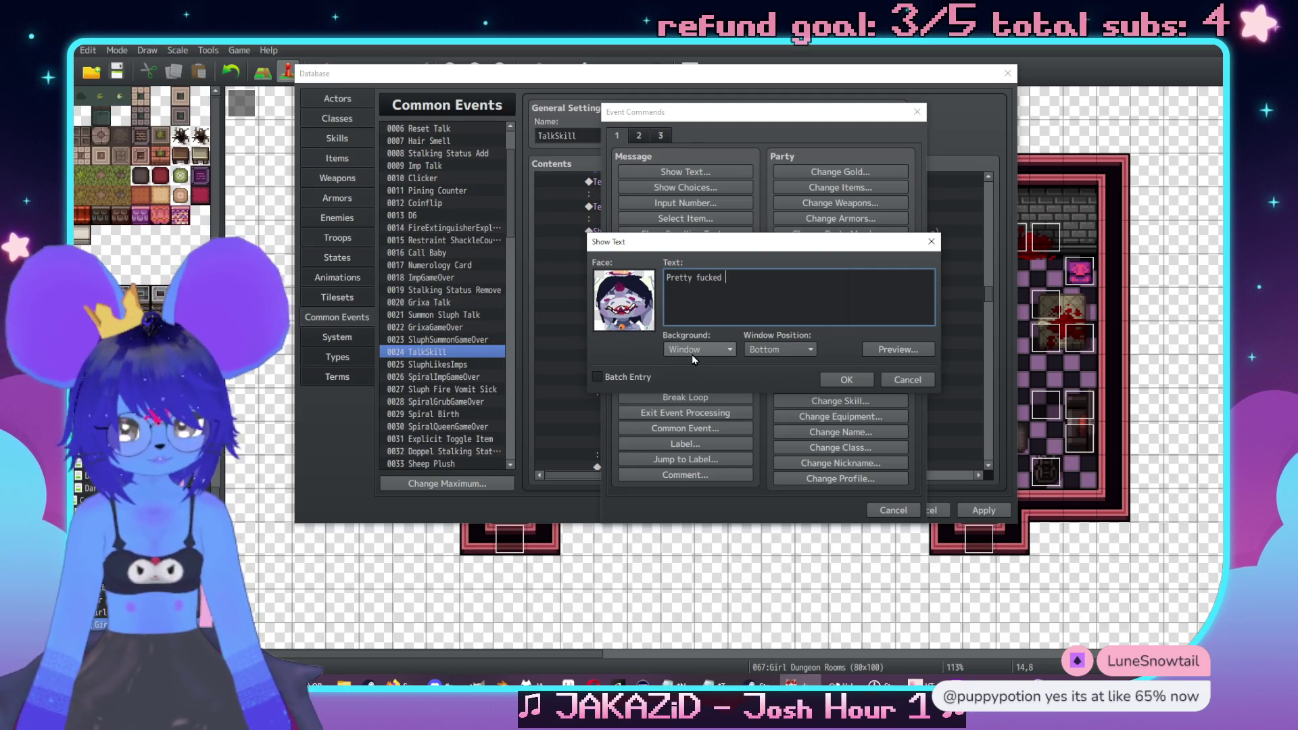
type("up of you")
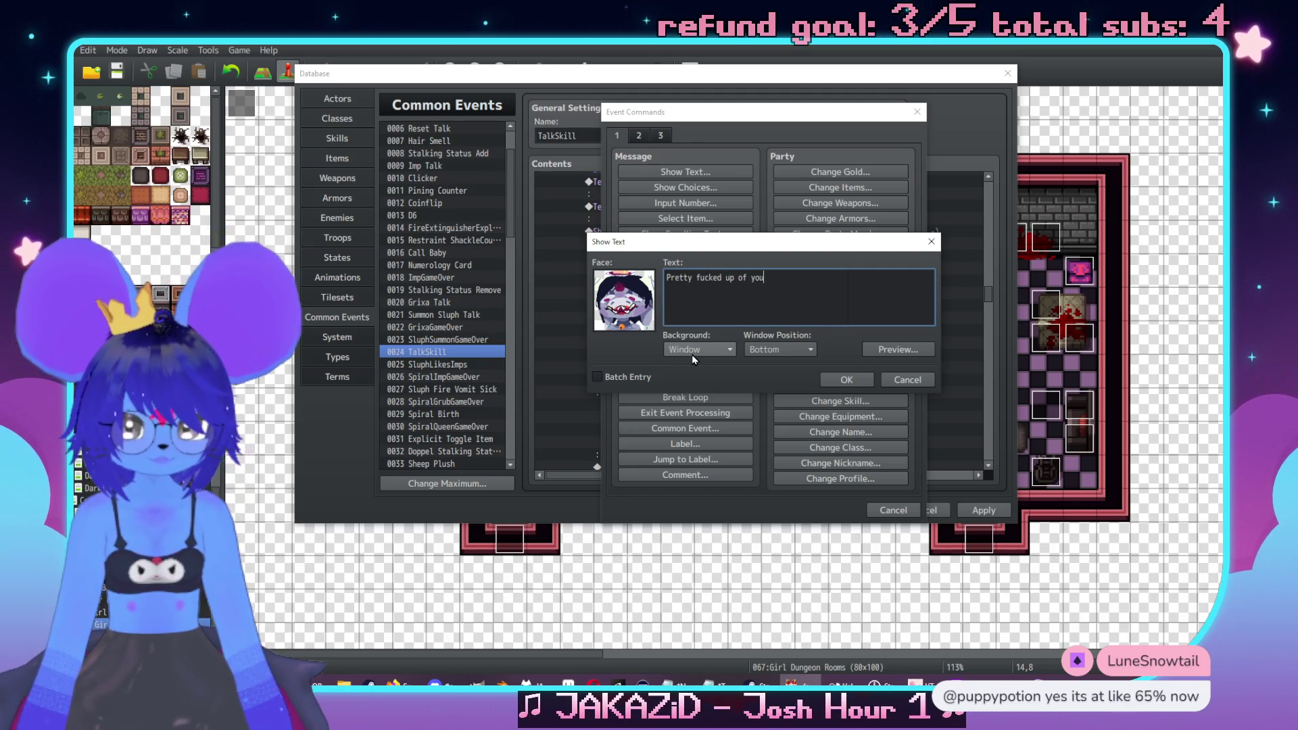
type(",\\. \\c[18[Red")
key("BackSpace")
key("BackSpace")
key("BackSpace")
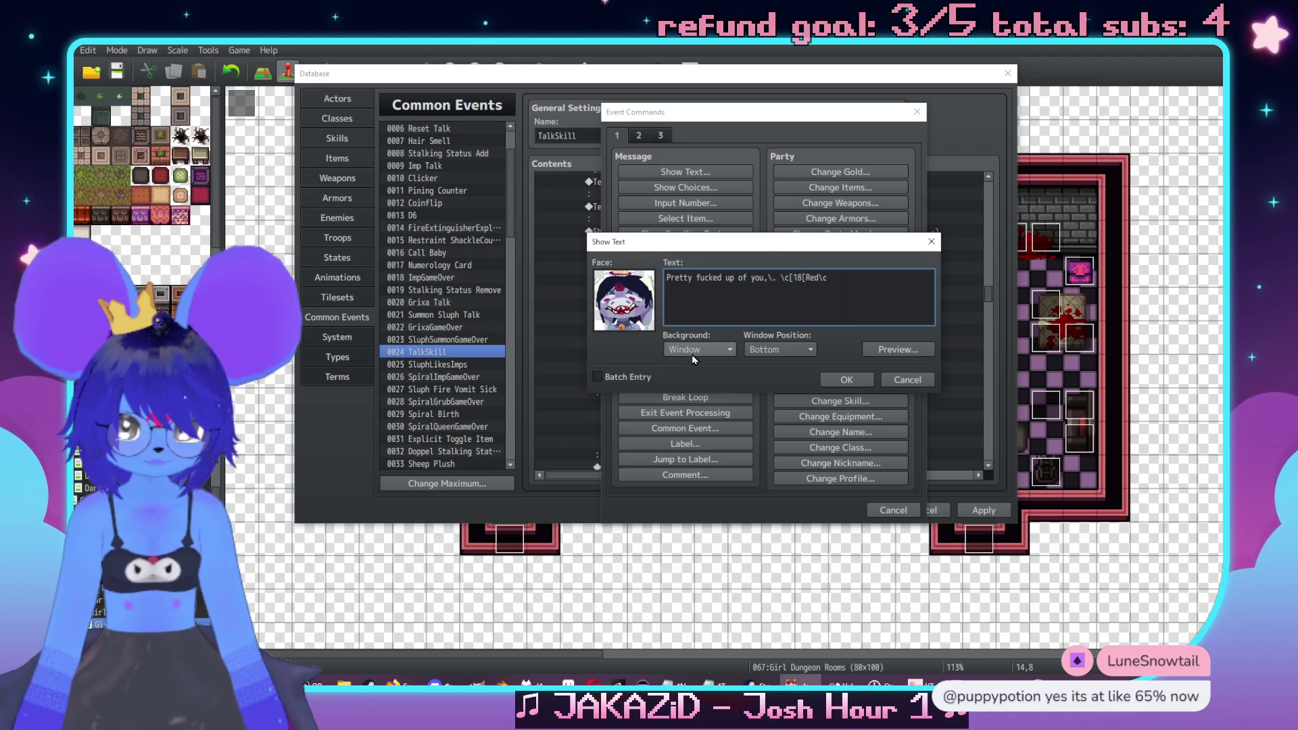
type("]\\")
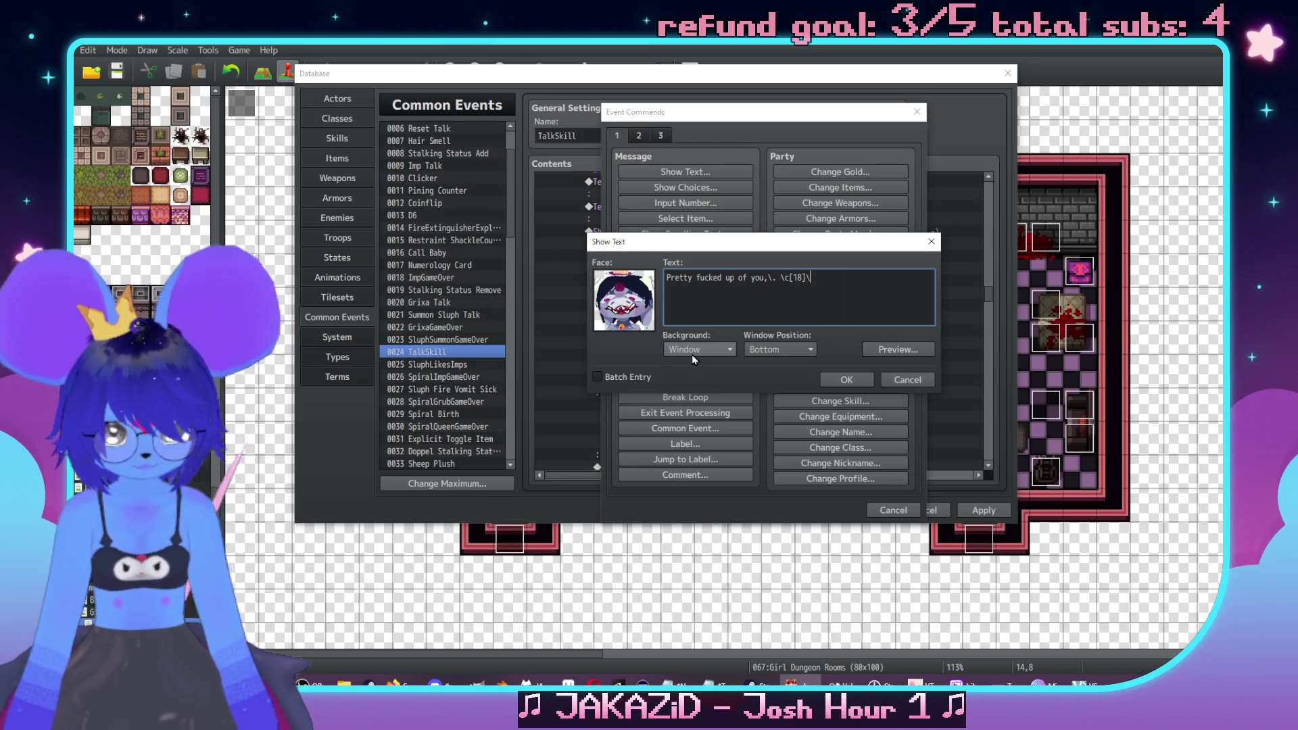
key("BackSpace")
type("Red\\c[0]")
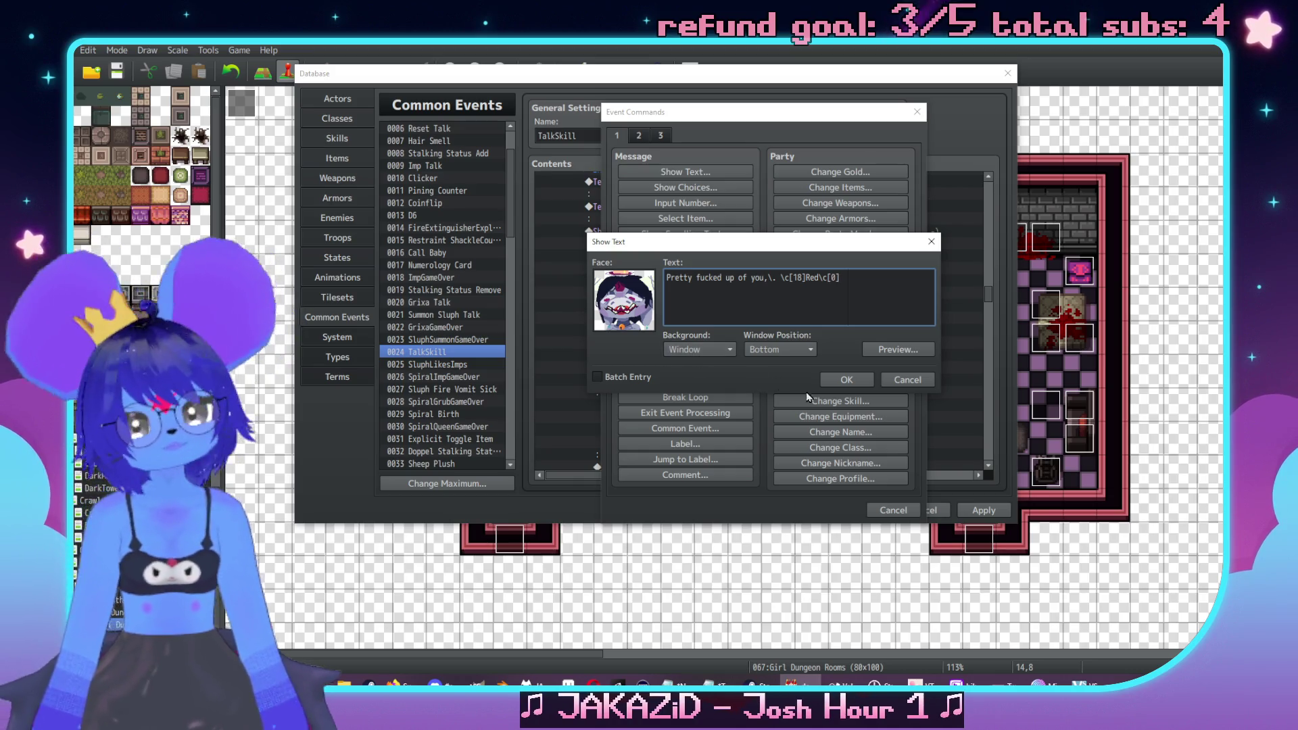
left_click(828, 379)
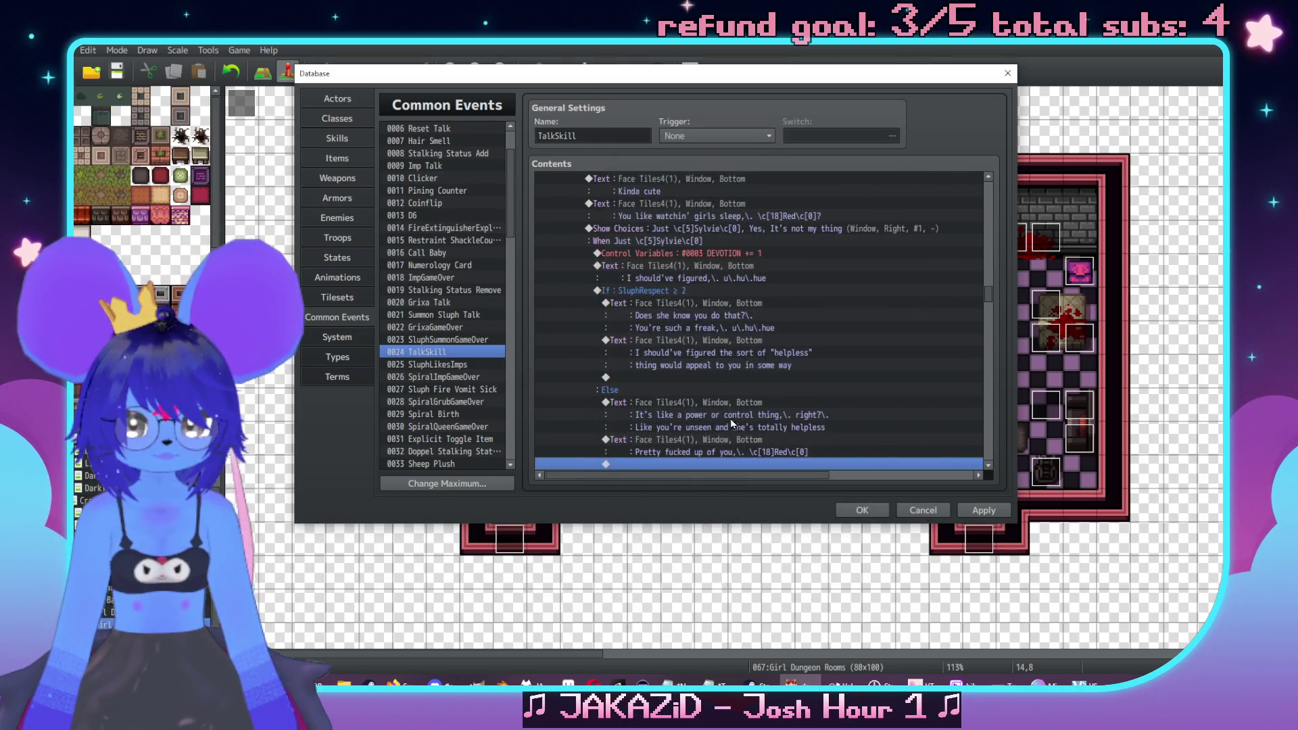
Add a second-face Face Tiles4 message ending 'always going to be like this' to the Else branch
double_click(744, 416)
left_click(711, 179)
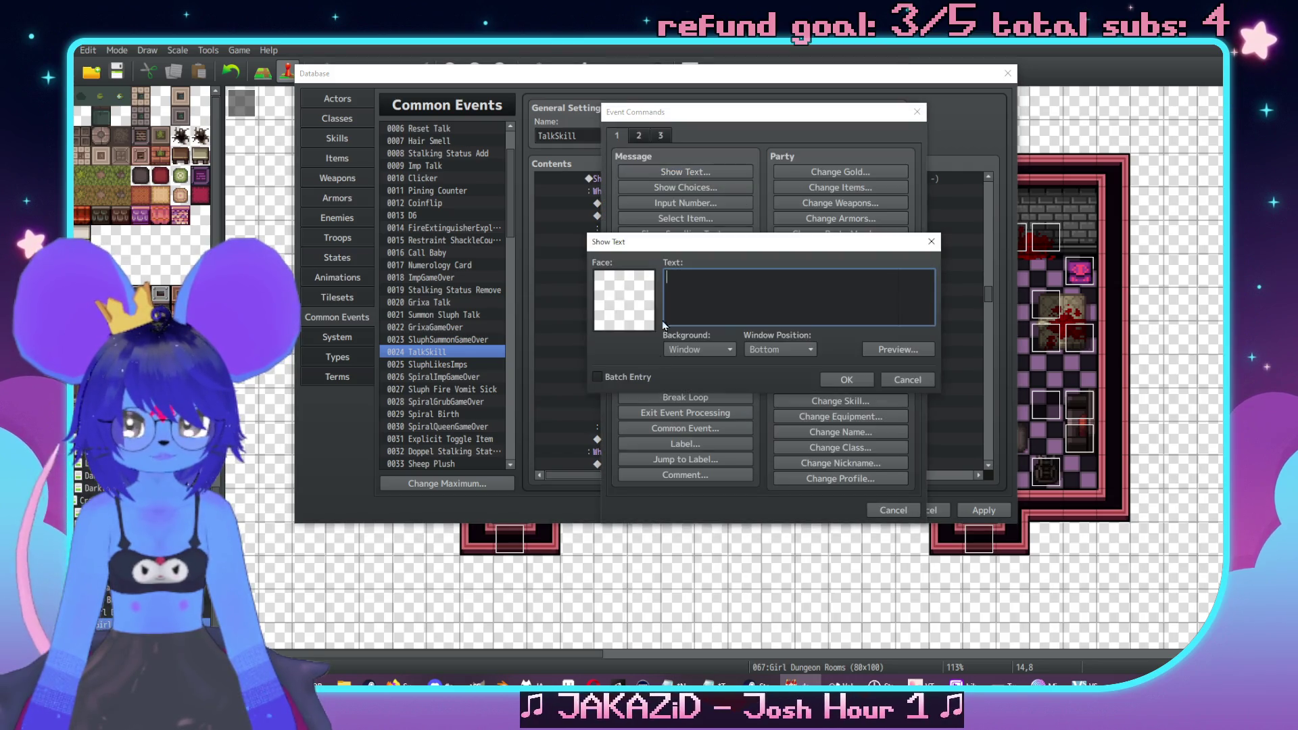
double_click(607, 298)
left_click(595, 244)
double_click(761, 223)
type("You think you were ever sorta normal a")
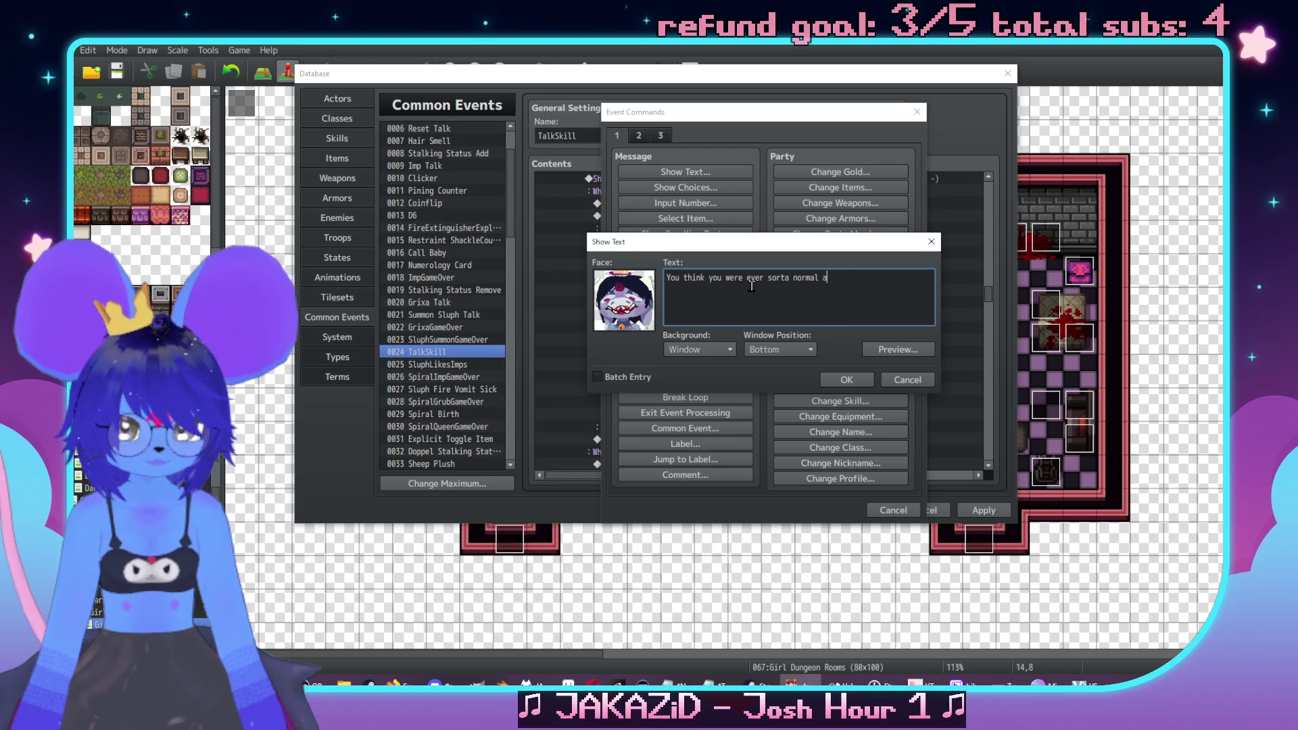
type("bout")
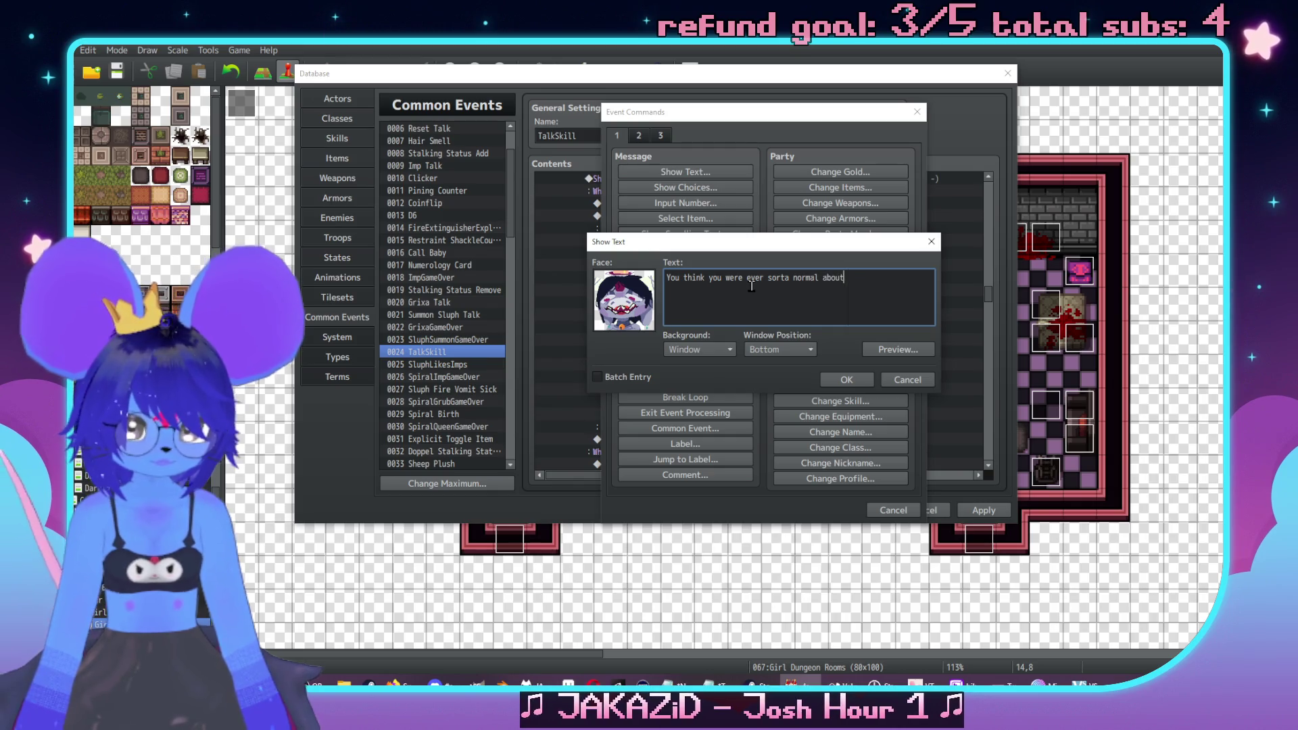
type("eak shit")
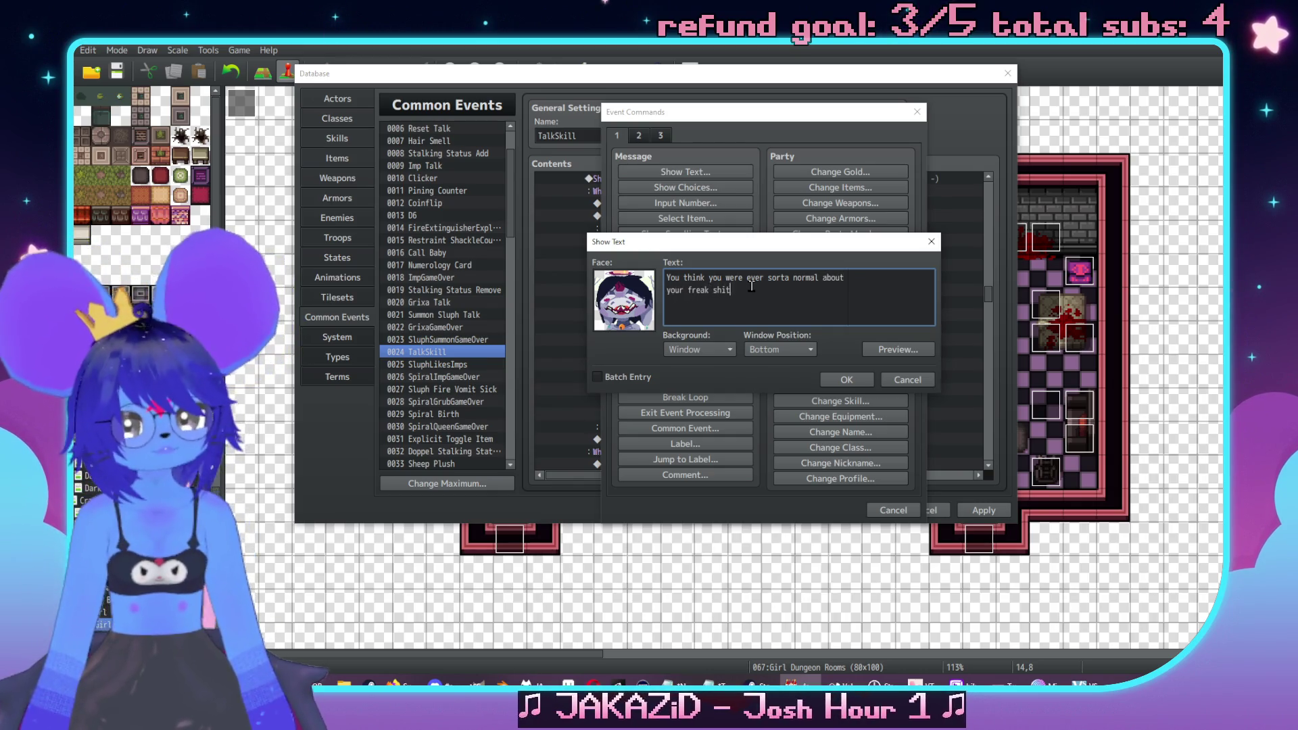
type("alw")
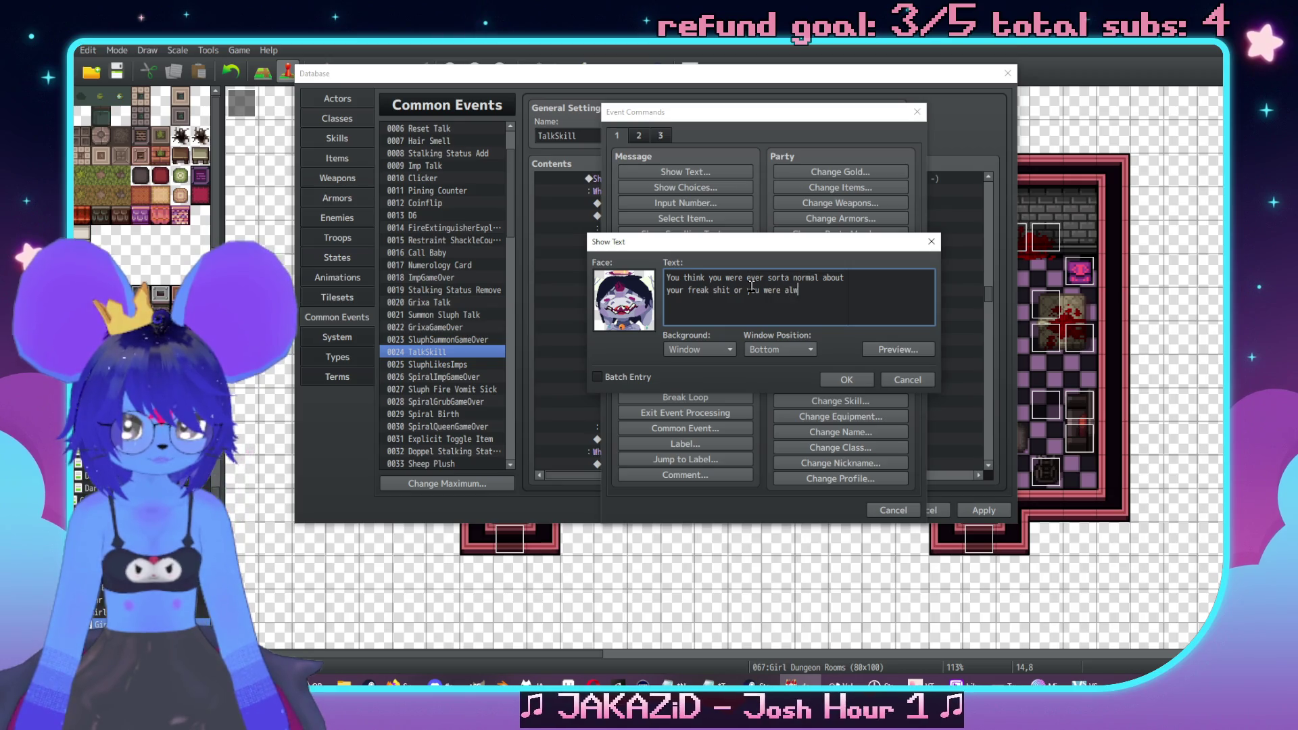
type("ays going to")
type("like this")
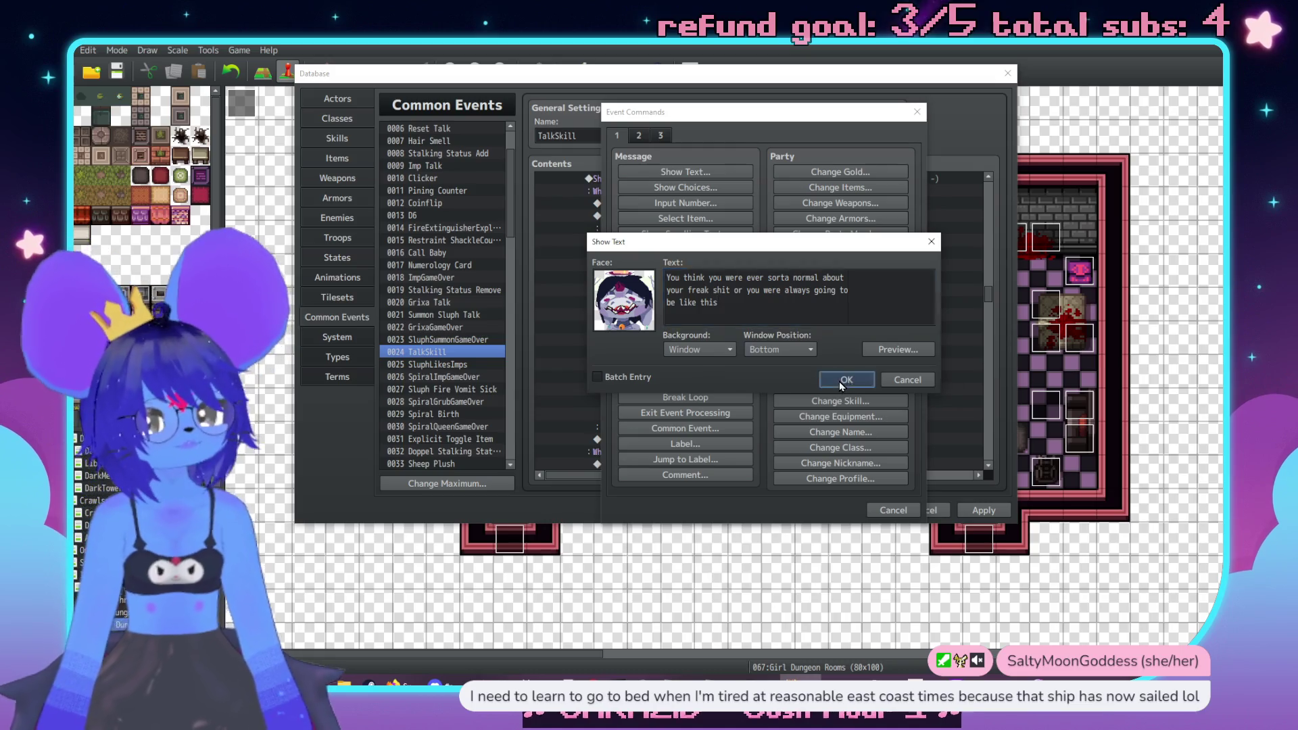
left_click(838, 381)
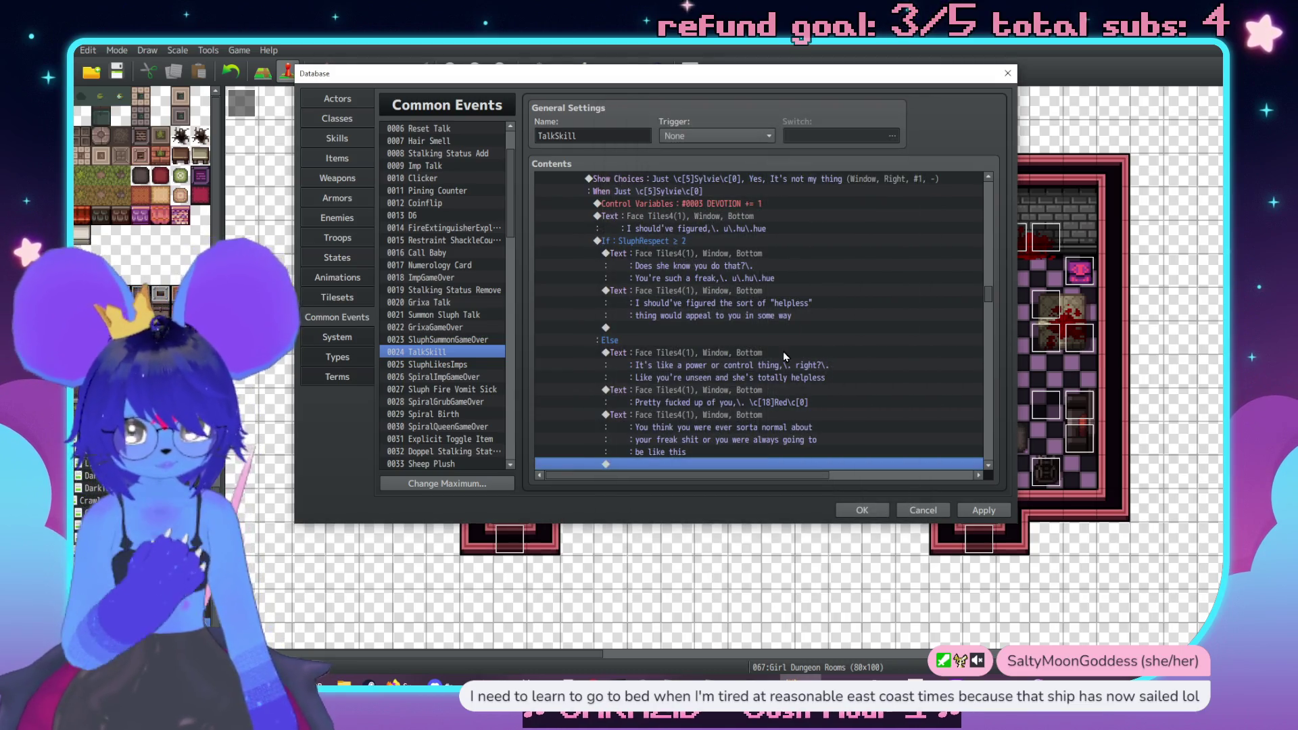
Under When Yes, add the Face Tiles4 reply 'Yeah?\. I'm not that surprised really'
left_click(690, 245)
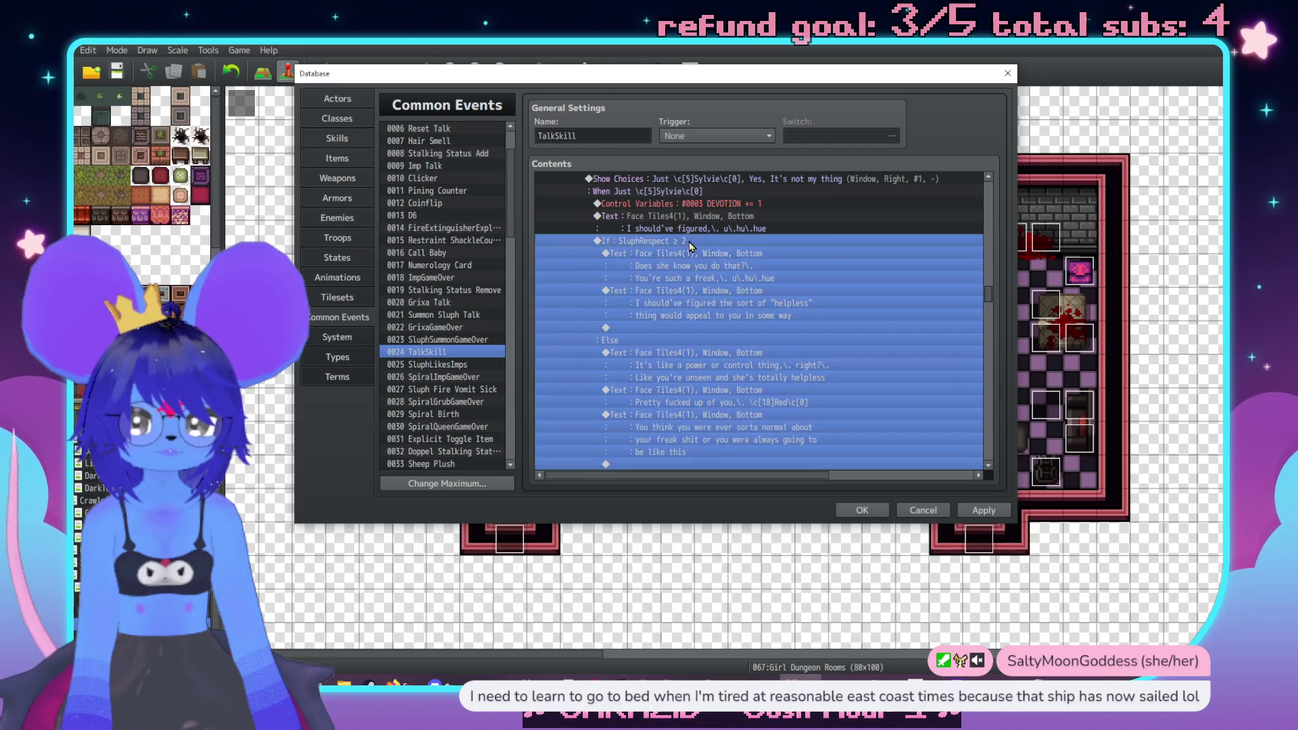
scroll(663, 400, "down", 4)
left_click(653, 379)
double_click(653, 379)
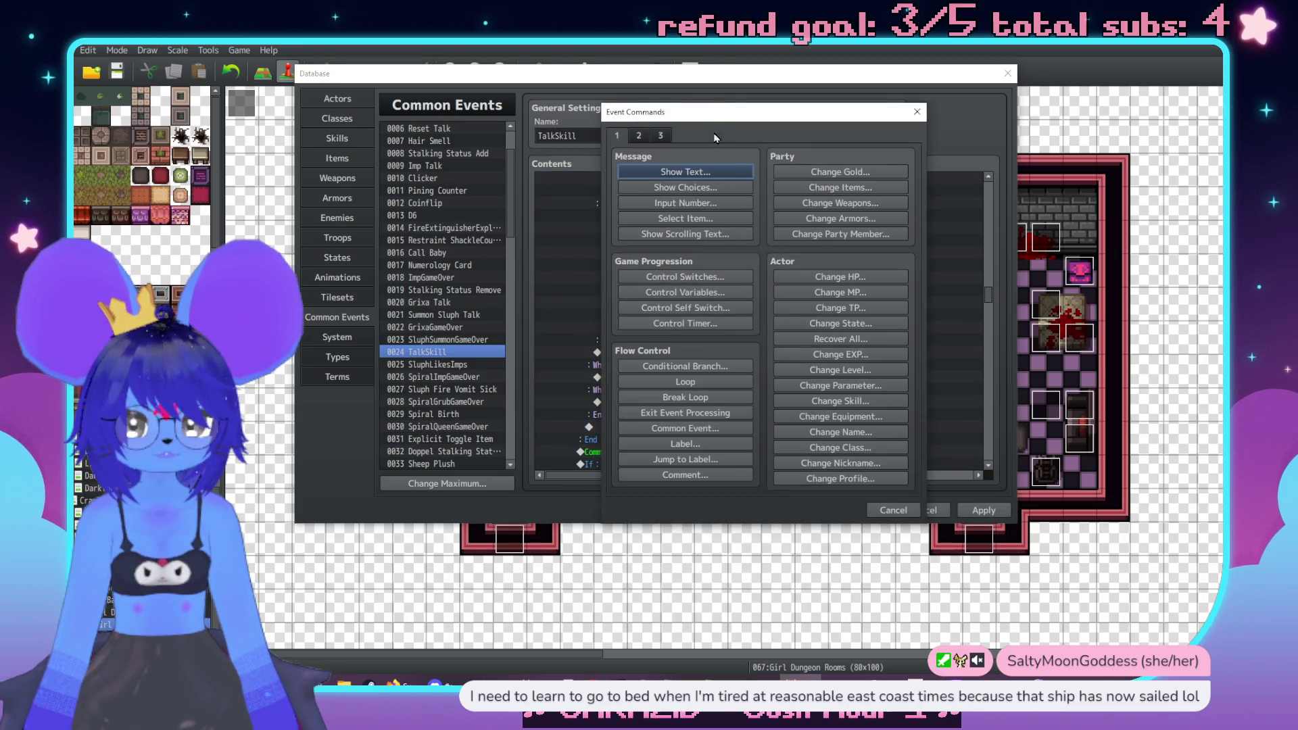
left_click(874, 189)
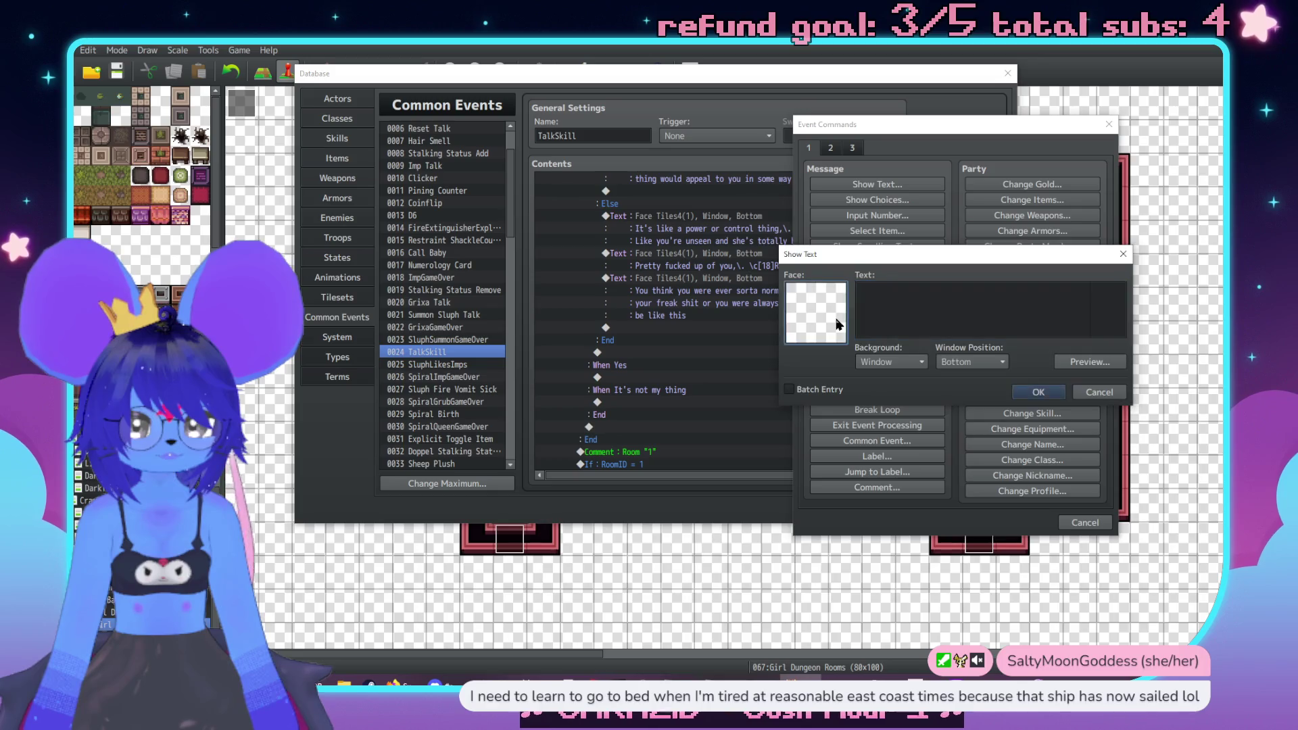
double_click(815, 312)
left_click(747, 249)
double_click(956, 217)
type("Yeah")
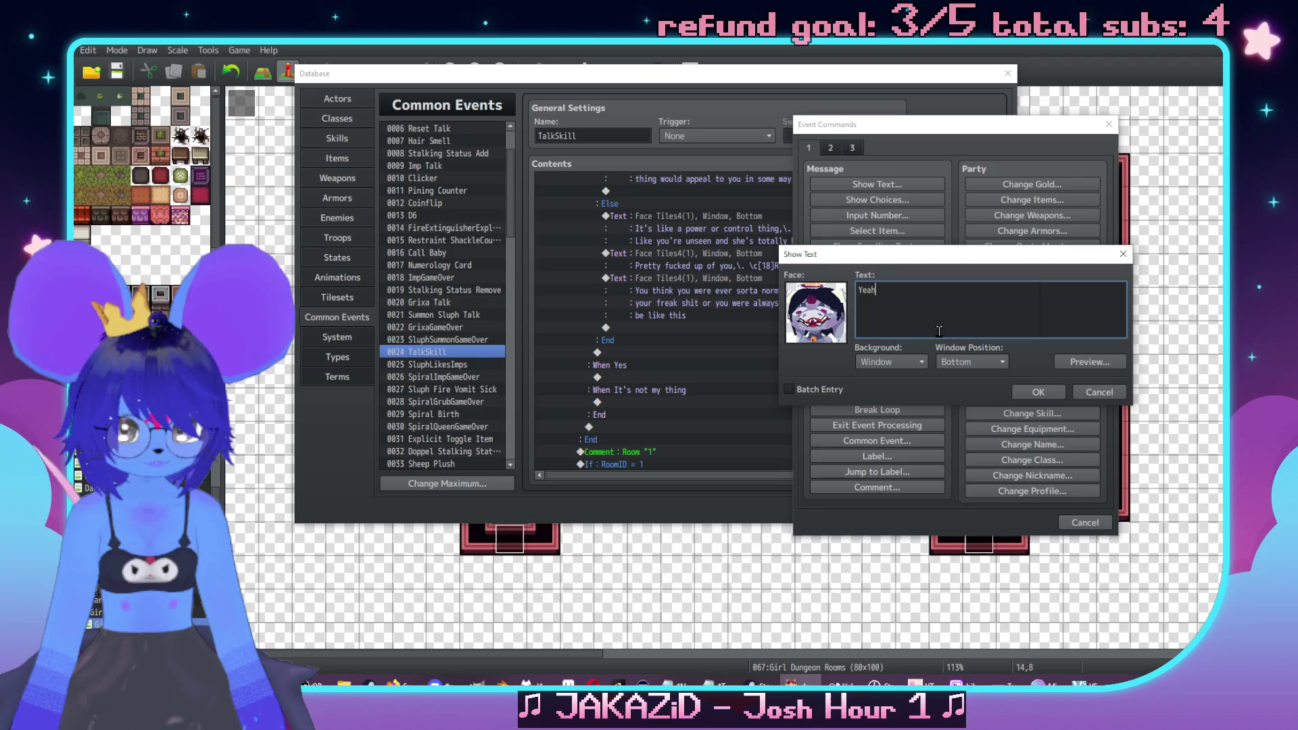
type("?\\. I'm not")
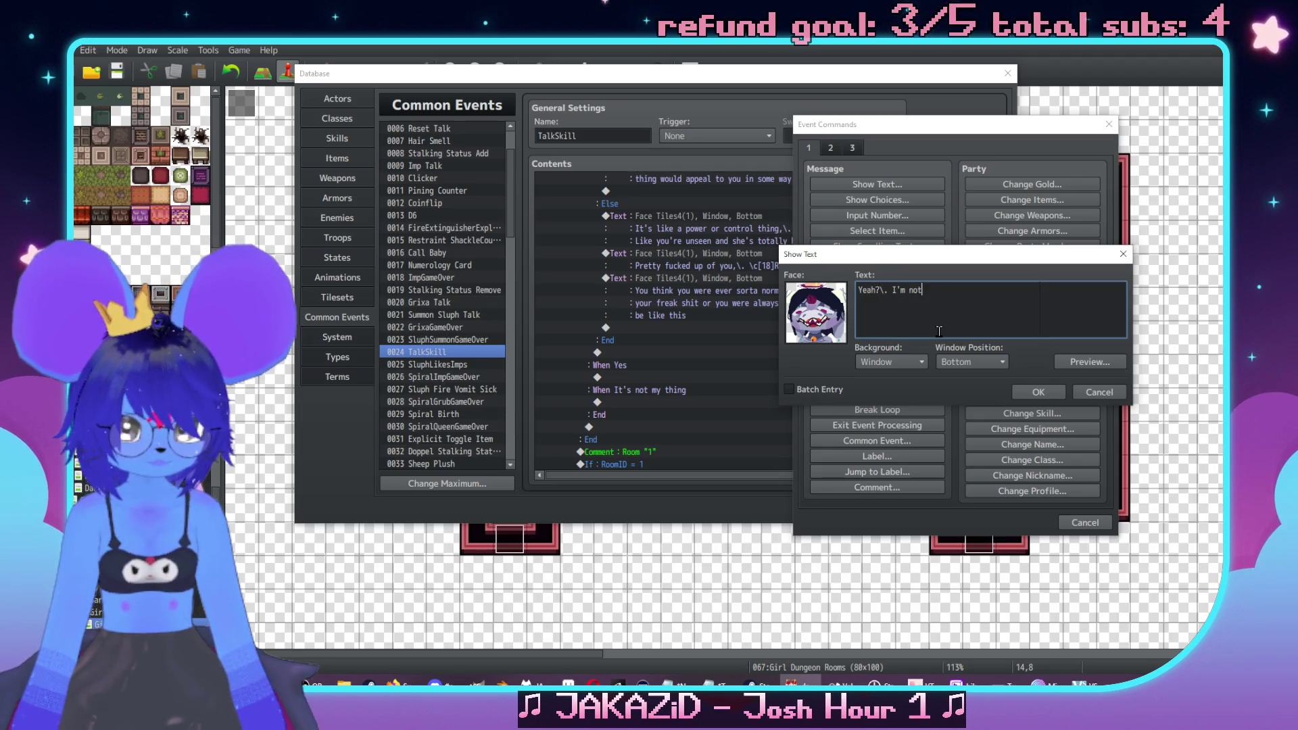
type(" tha t surprised really")
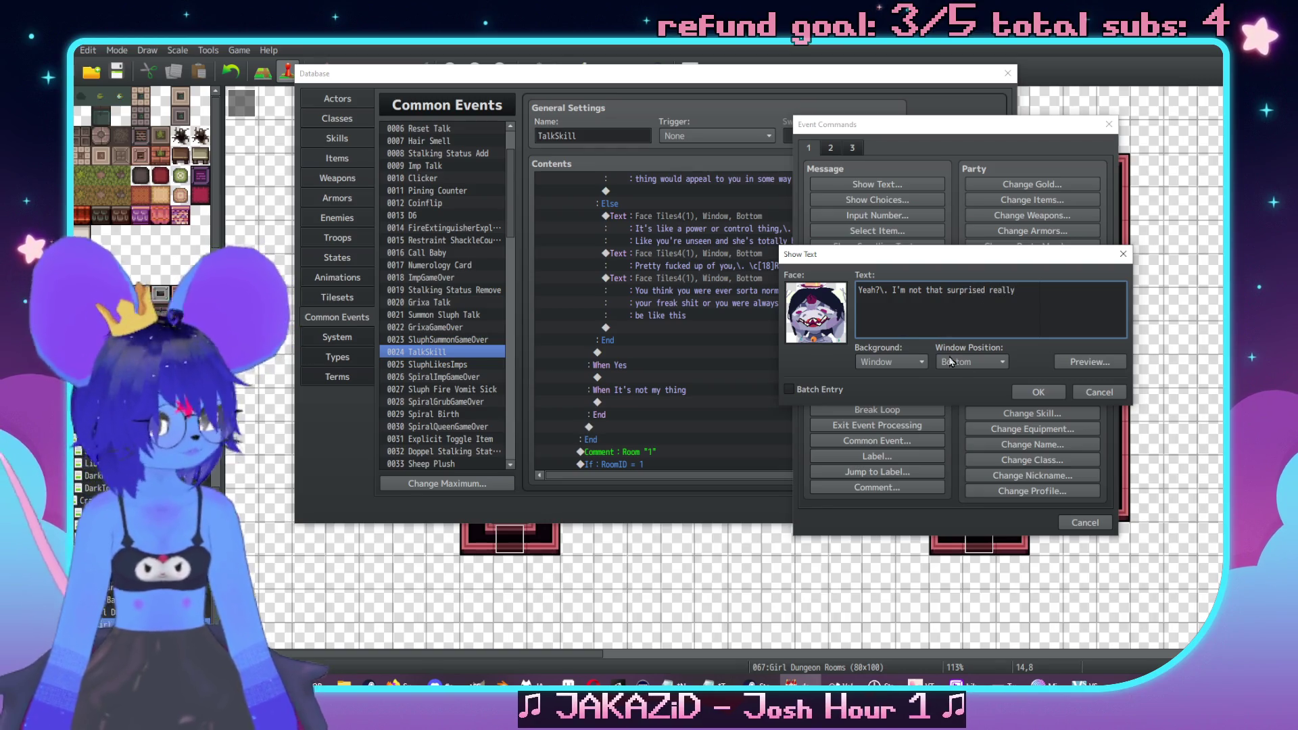
left_click(1047, 395)
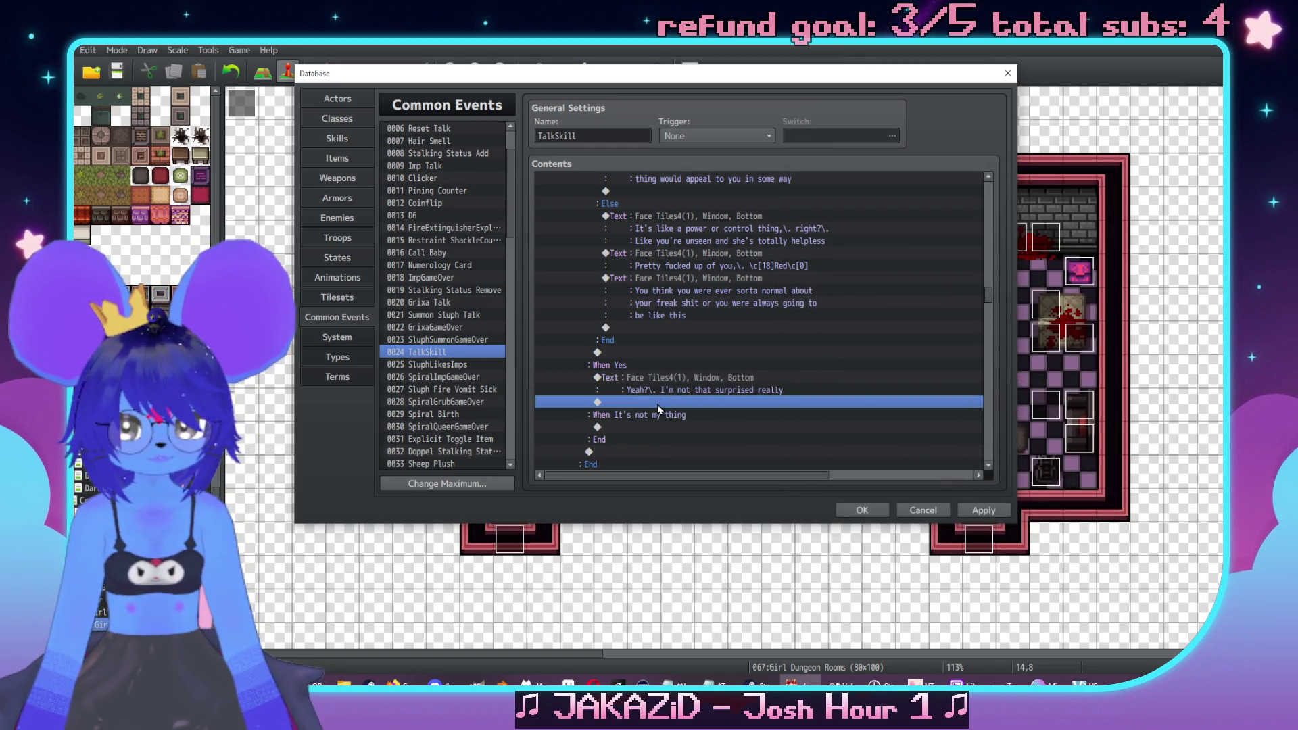
Start another message below the reply using the second Face Tiles4 face
double_click(657, 401)
left_click_drag(691, 114, 984, 135)
left_click(931, 200)
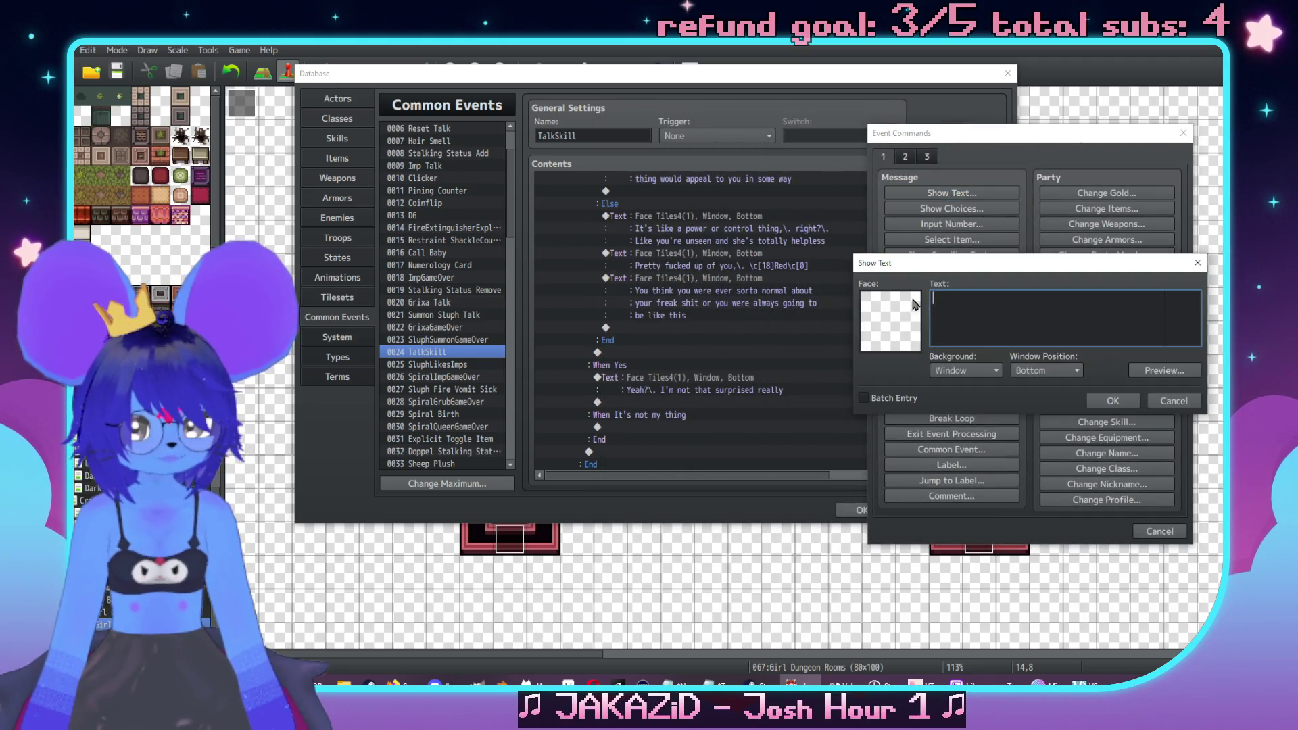
double_click(891, 321)
left_click(830, 264)
left_click(1052, 233)
double_click(1021, 230)
left_click(1024, 313)
Type 'Sleep stuff seems like something we run into pretty regularly… fringe of these spaces' over three lines
type("Sleep stuff")
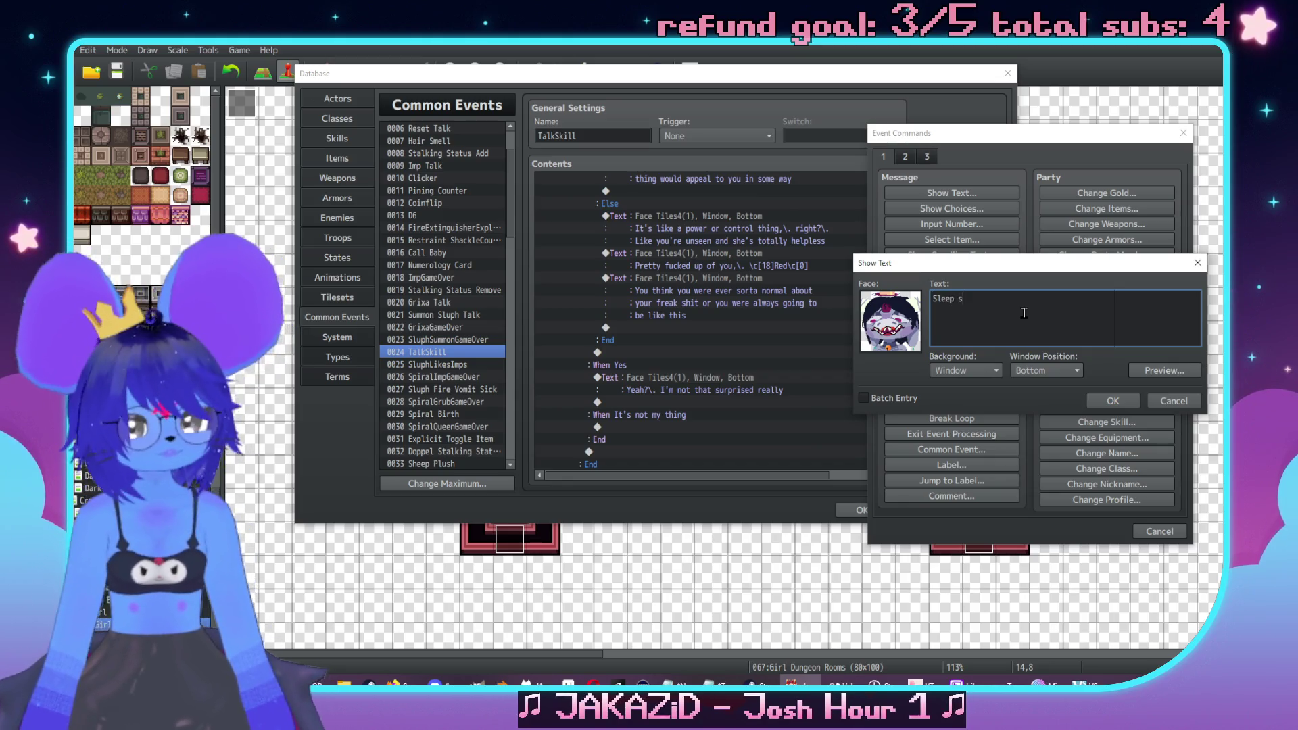
type(" seems like something we run")
key("Return")
type("into pretty regukar")
key("BackSpace")
key("BackSpace")
key("BackSpace")
type("when we're on the")
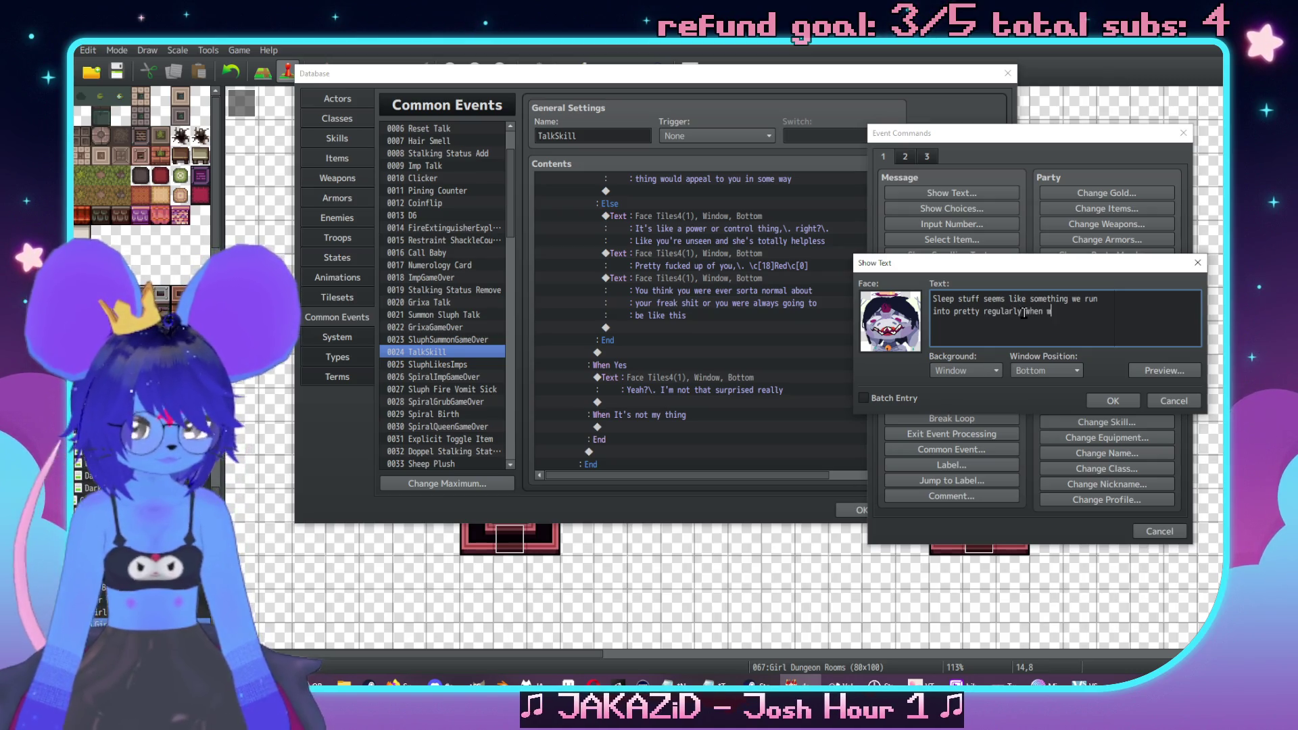
key("Return")
type("inge of")
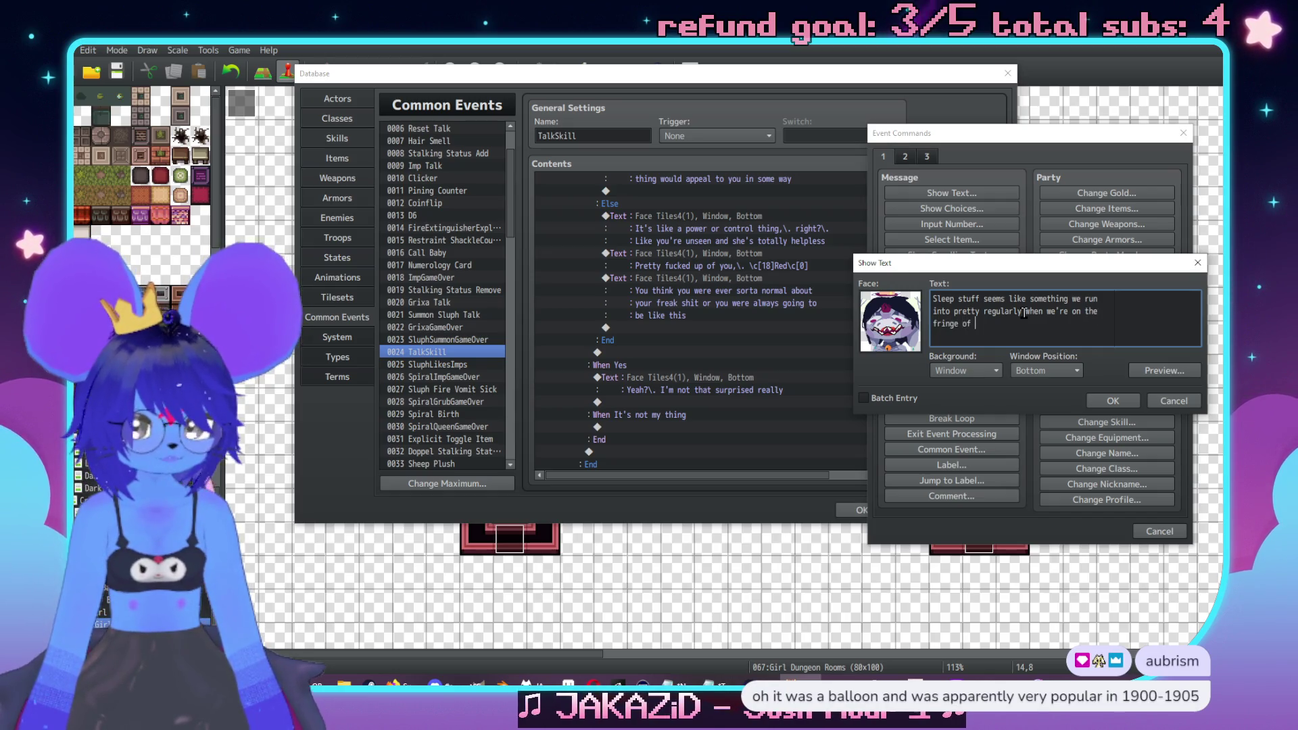
type(" these spaces,\\. and ")
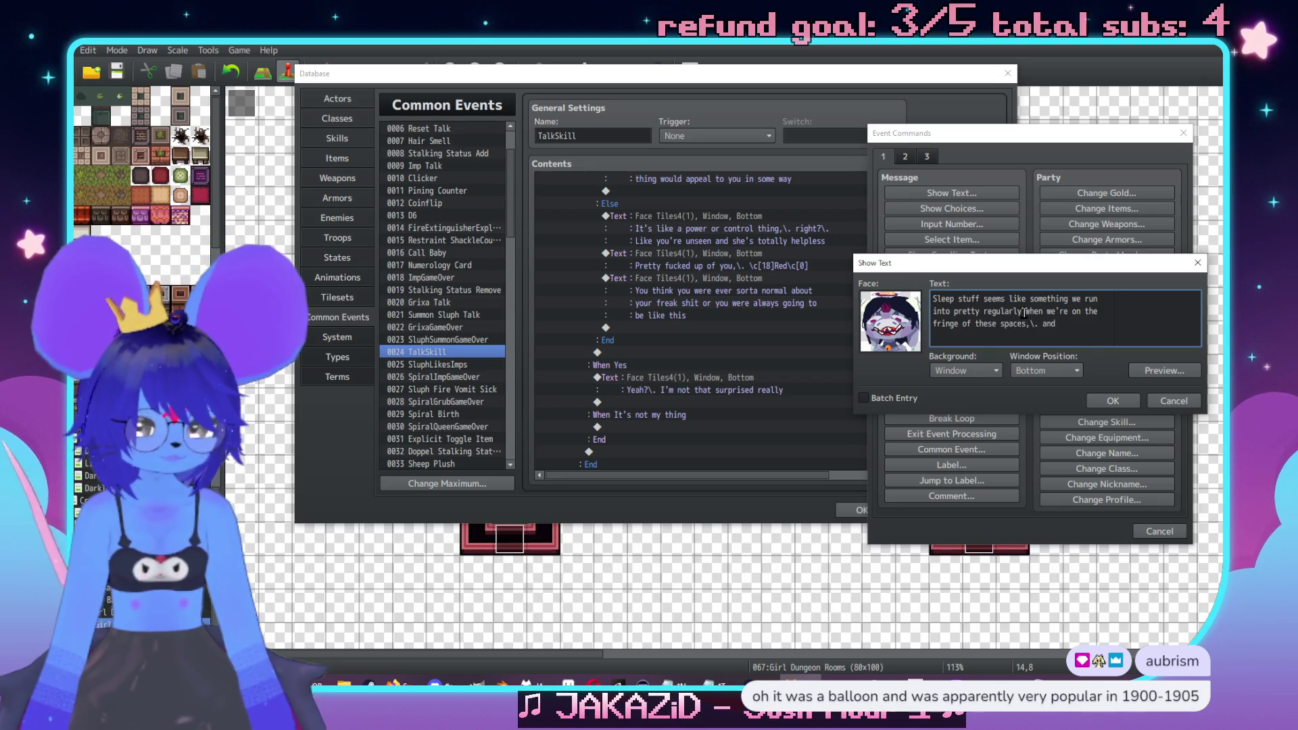
type("that sort ")
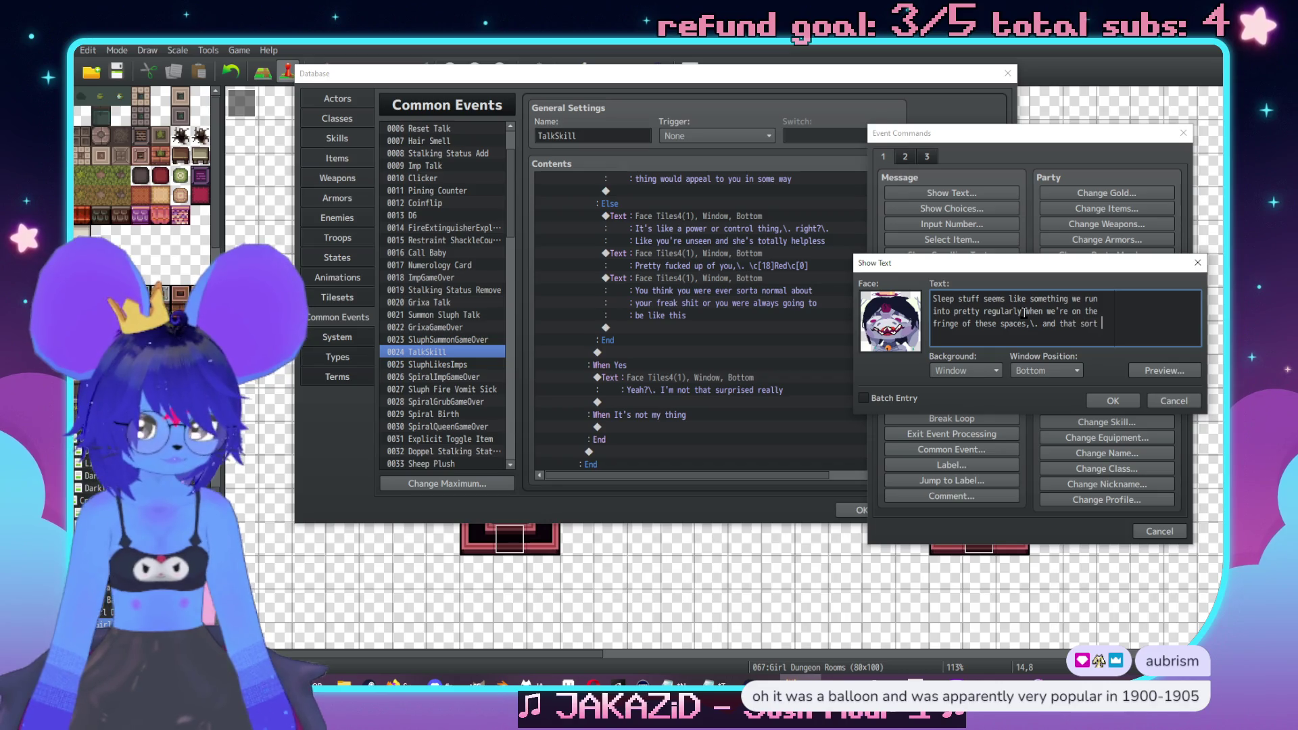
type("of stuff is goig")
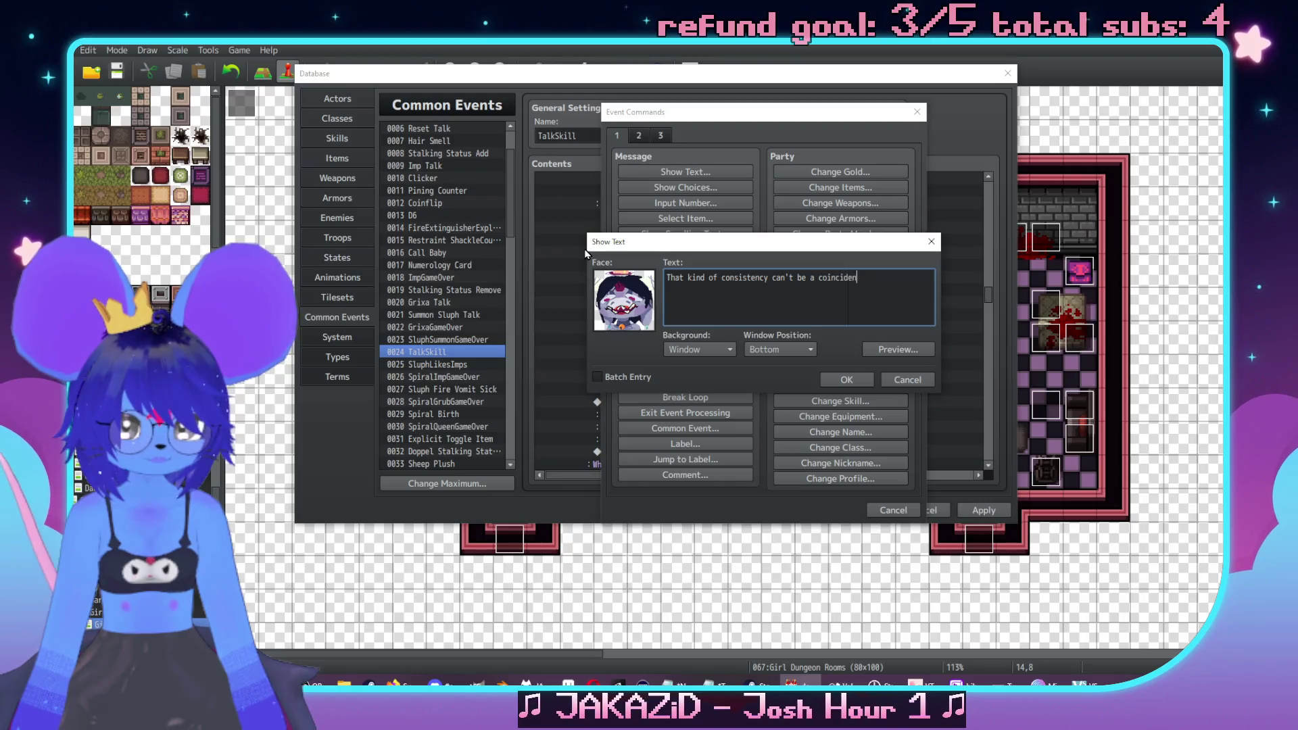
Finish the message with 'so I was guessing it's tied to you having a thing about it' and confirm
type("so I")
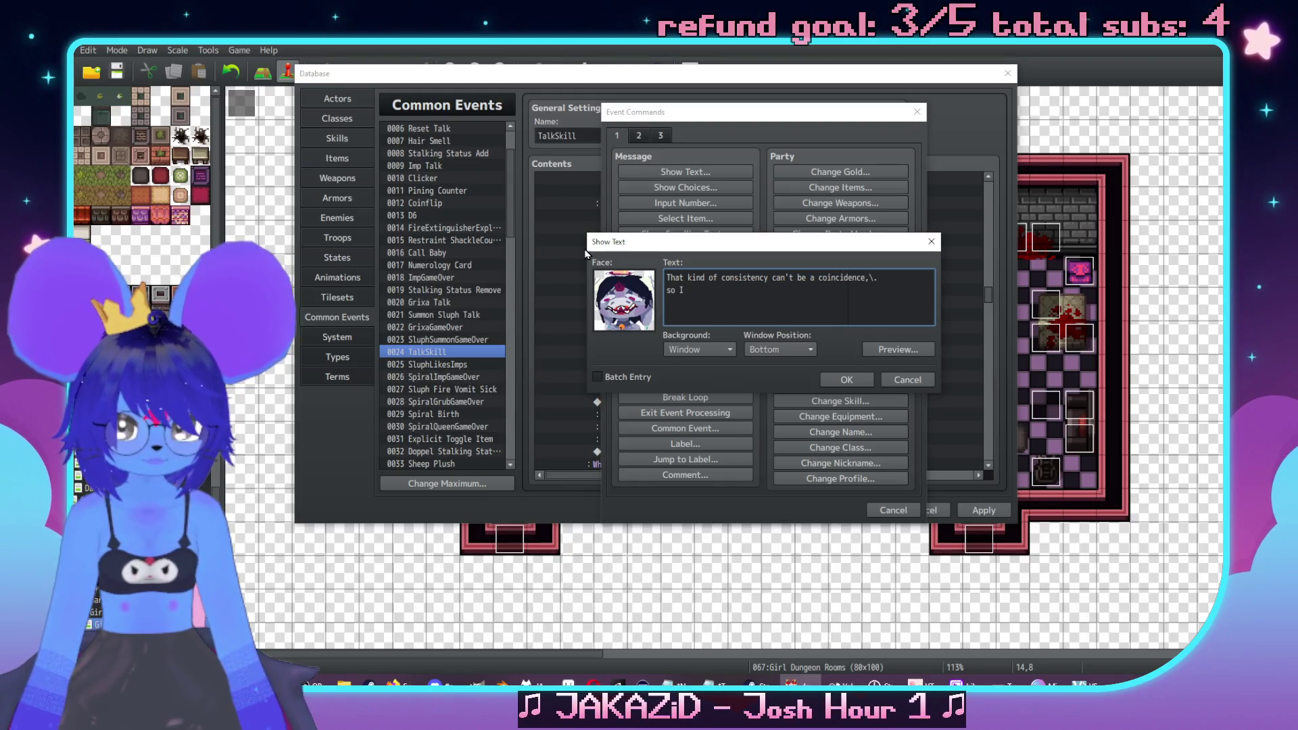
type(" was guessing it")
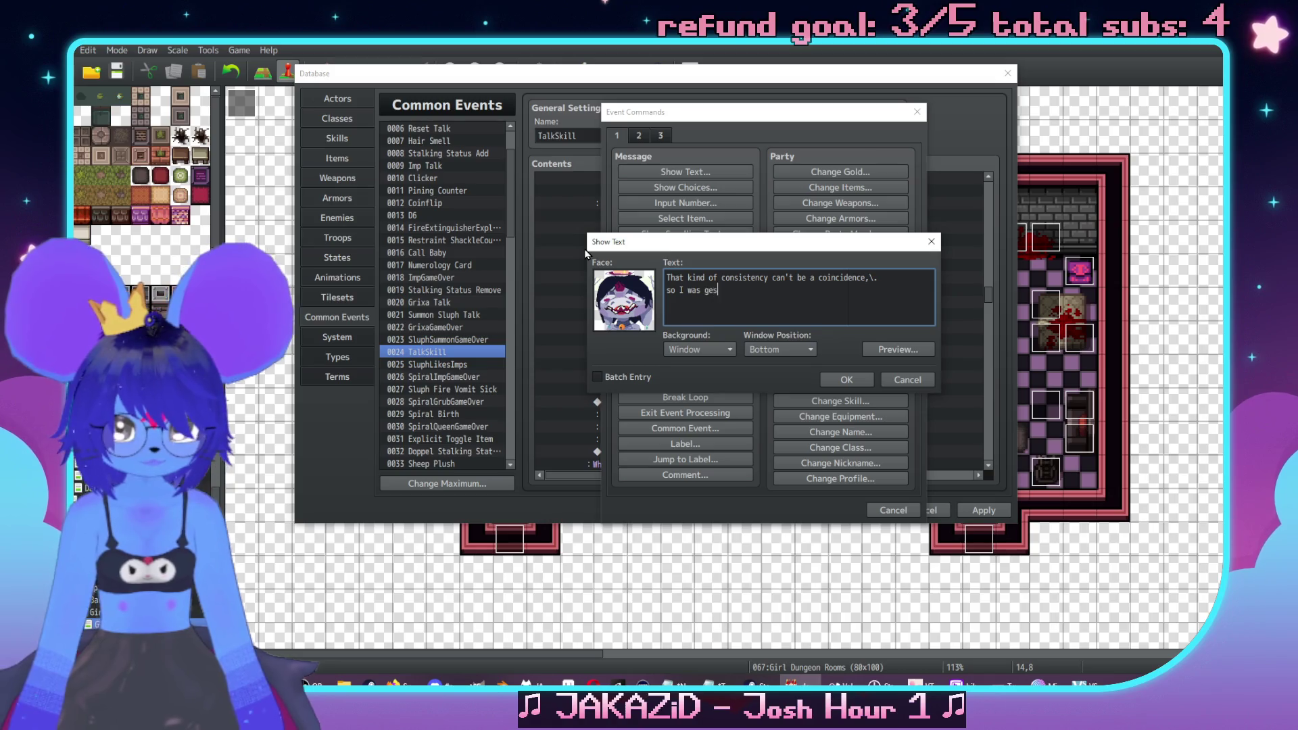
type("'s tief to")
key("BackSpace")
key("BackSpace")
key("BackSpace")
type("d to yu ha")
key("BackSpace")
key("BackSpace")
key("BackSpace")
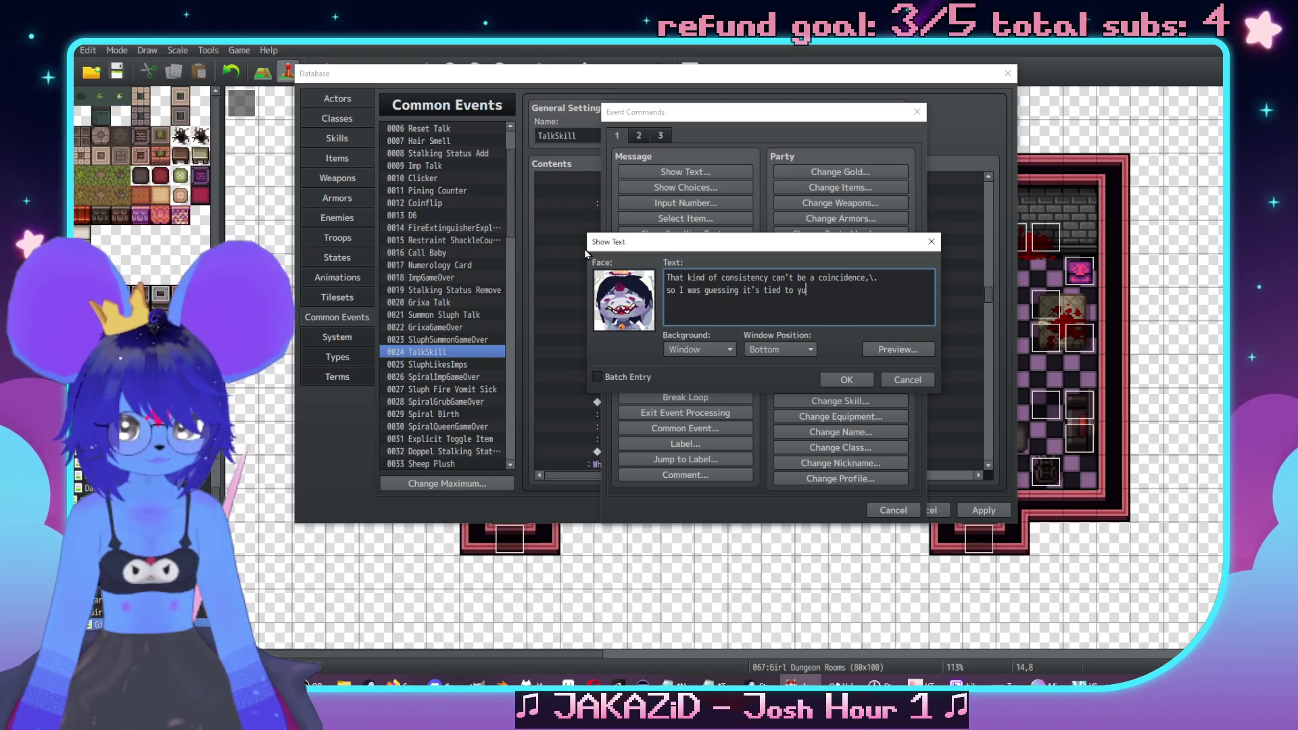
type("ving")
key("Return")
type("a th8in")
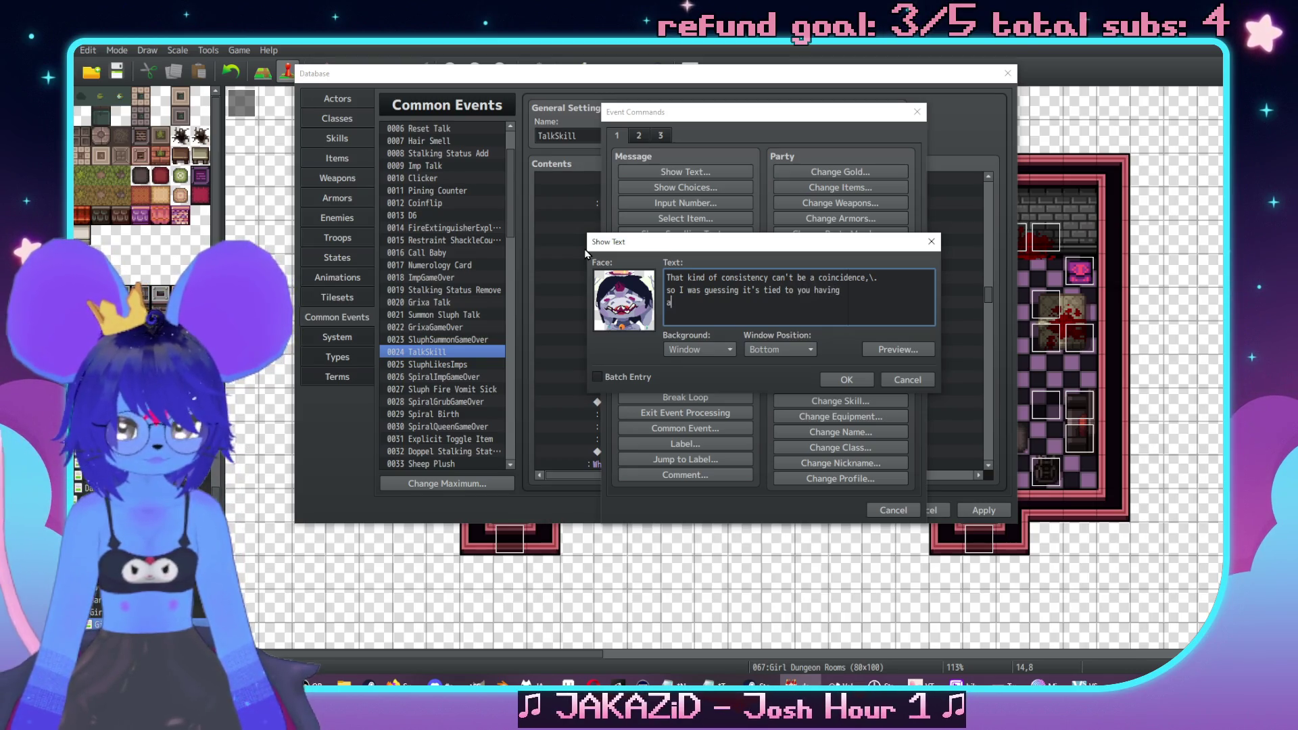
key("BackSpace")
key("BackSpace")
key("BackSpace")
type("ing about ut")
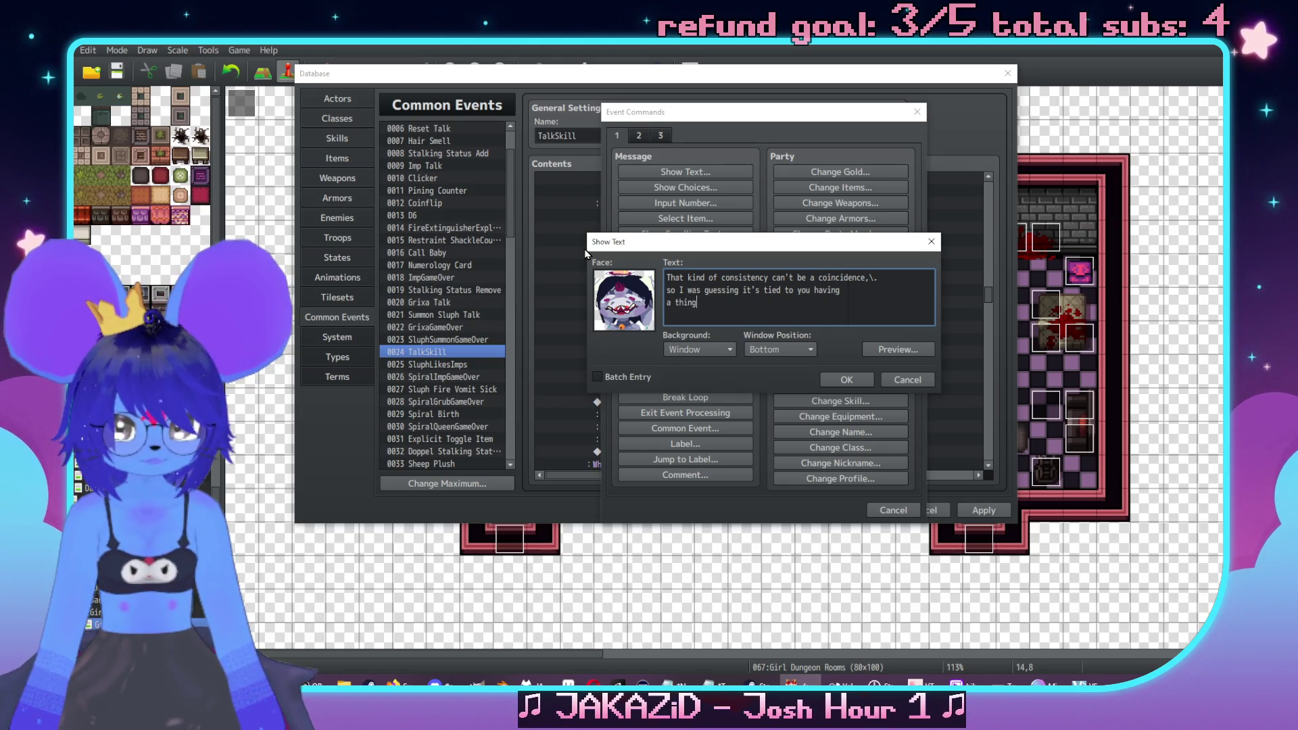
key("BackSpace")
key("BackSpace")
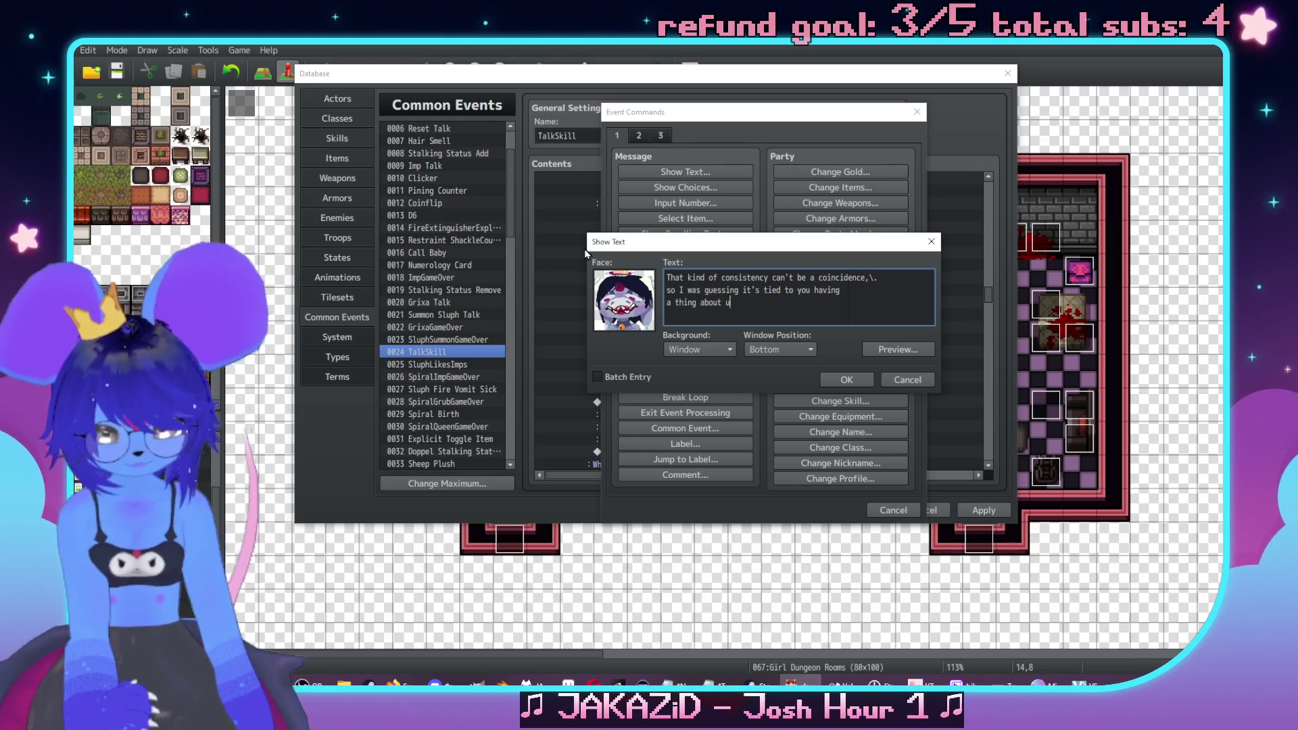
type("it")
left_click(846, 379)
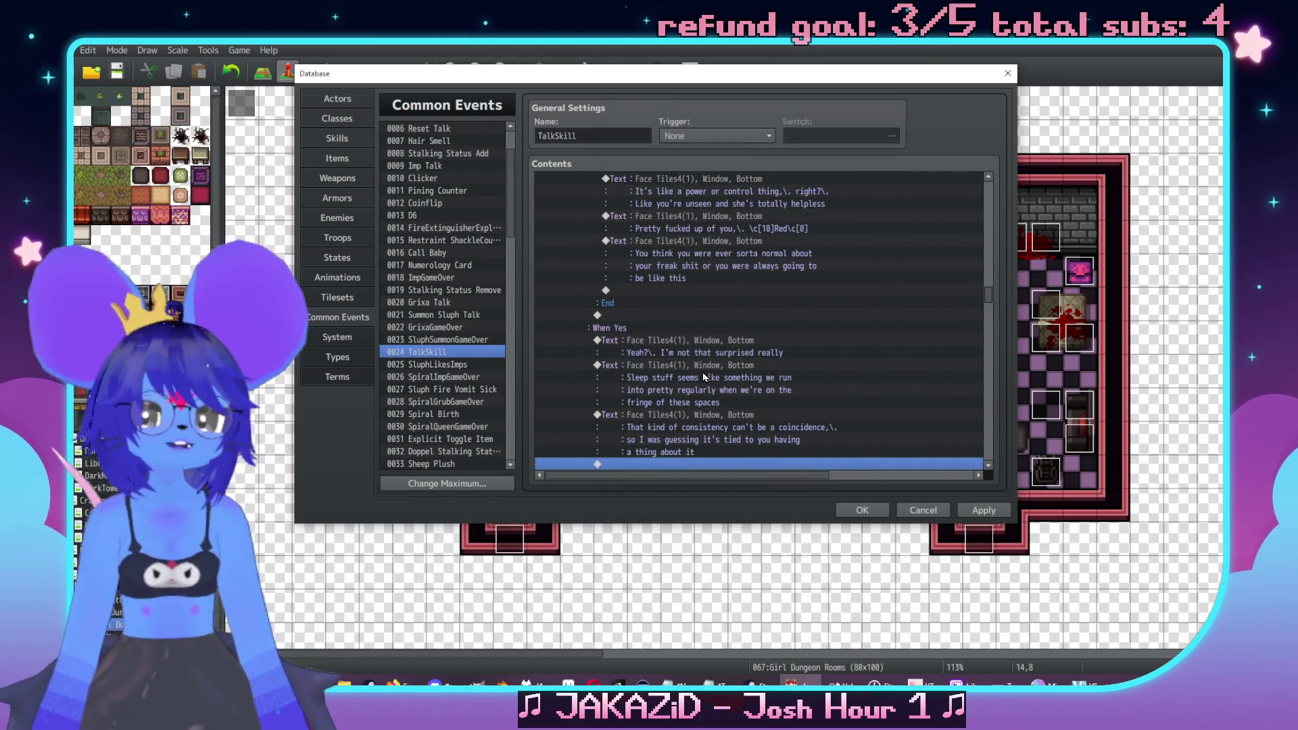
Under 'When It's not my thing', add a 'Me either' message with the second Tiles4 face
scroll(703, 371, "down", 3)
double_click(699, 365)
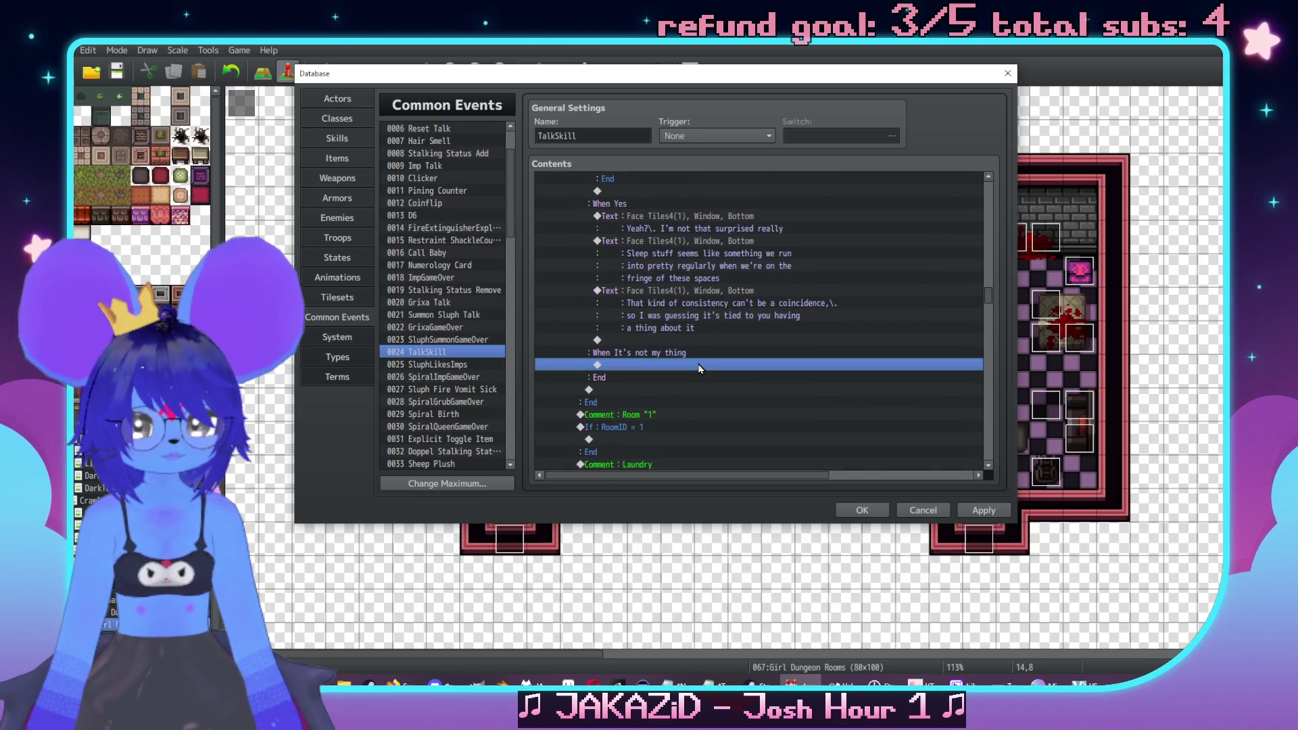
left_click(882, 174)
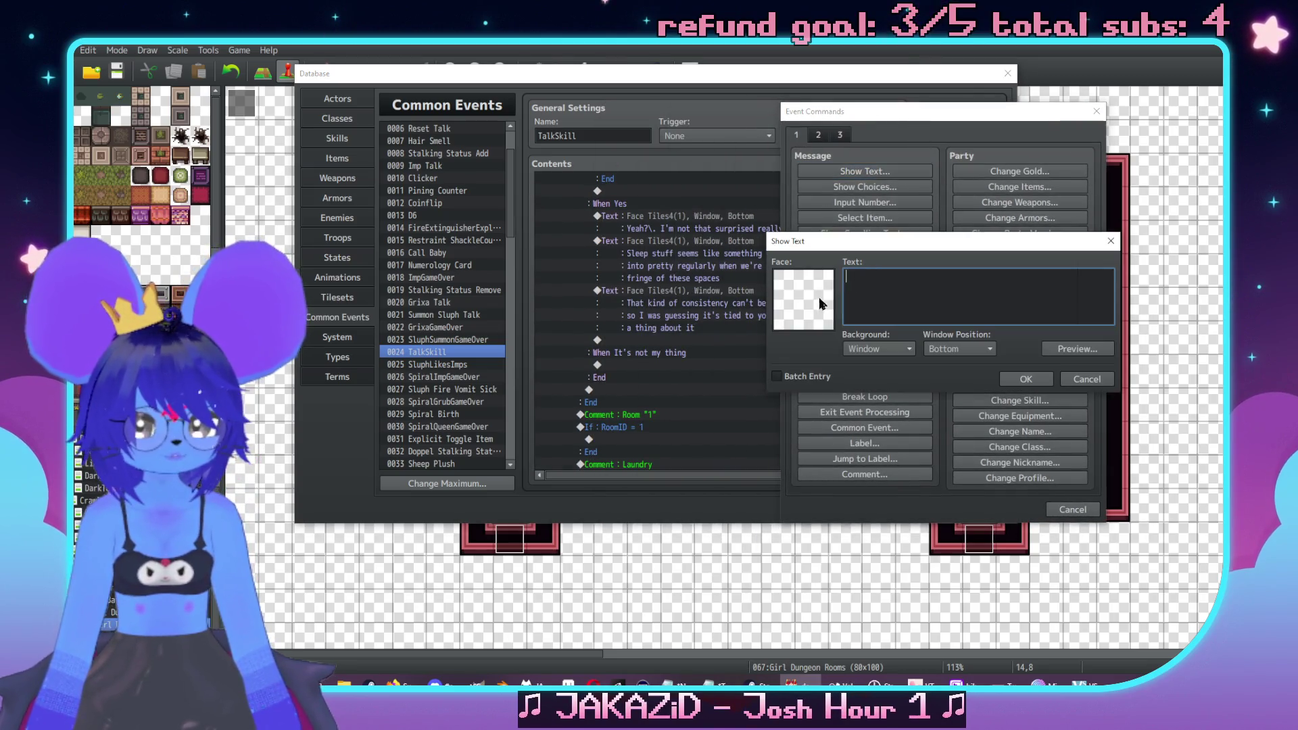
double_click(797, 284)
left_click(755, 242)
left_click(958, 200)
double_click(958, 201)
type("Me either")
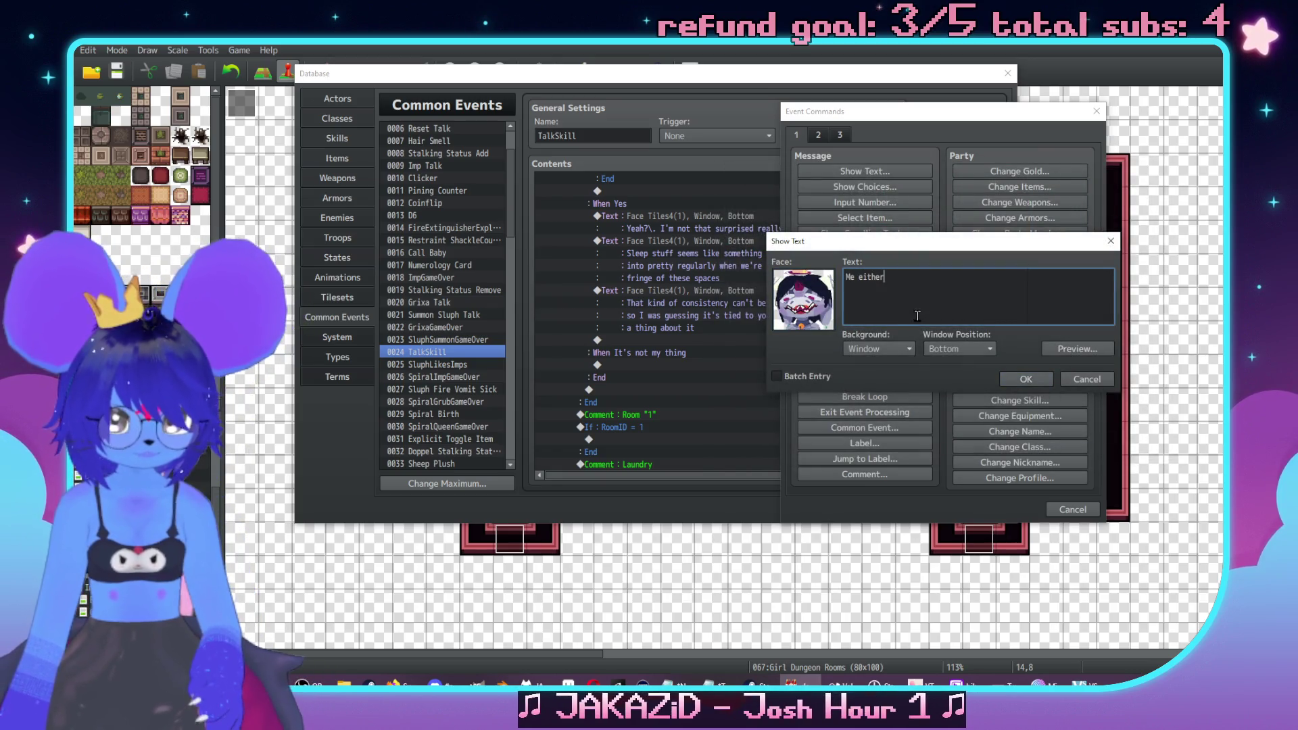
key("Escape")
Add the message 'With how much of it we see in our fights / I'm surprised it isn't more meaningful to you'
left_click(707, 386)
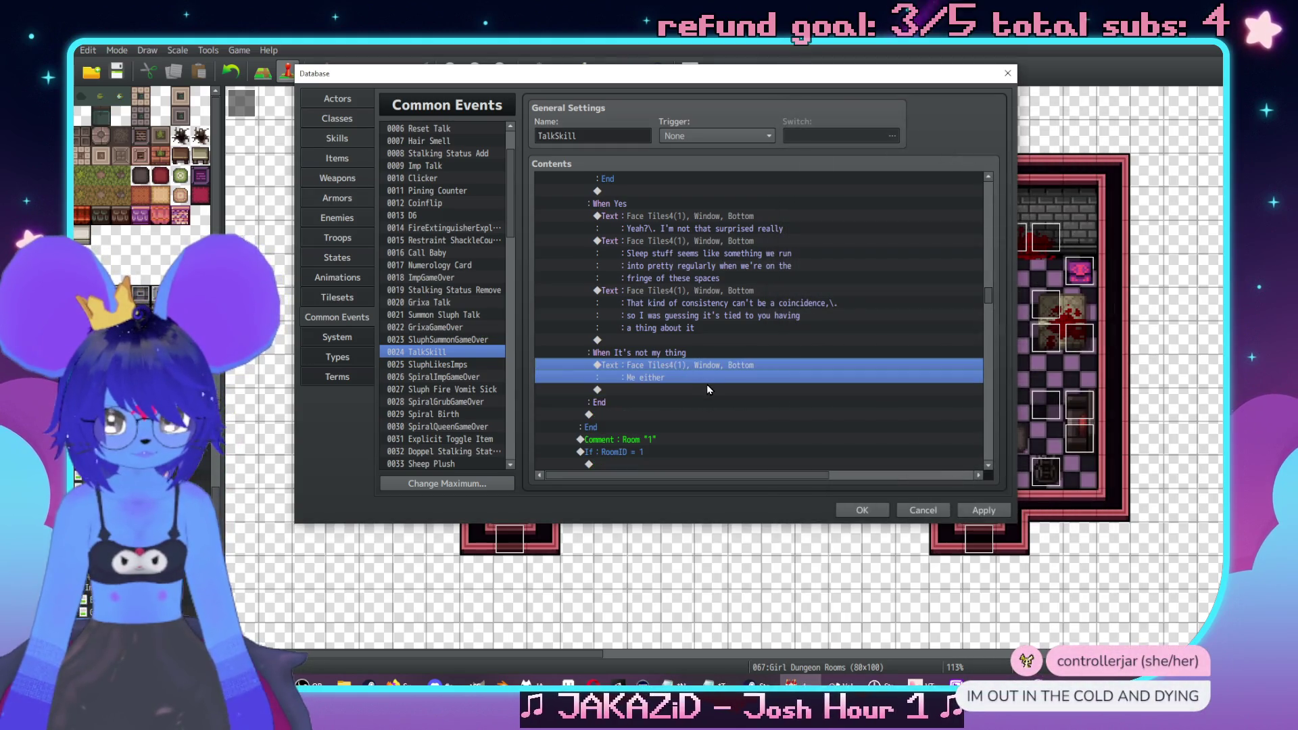
double_click(710, 389)
type("With ")
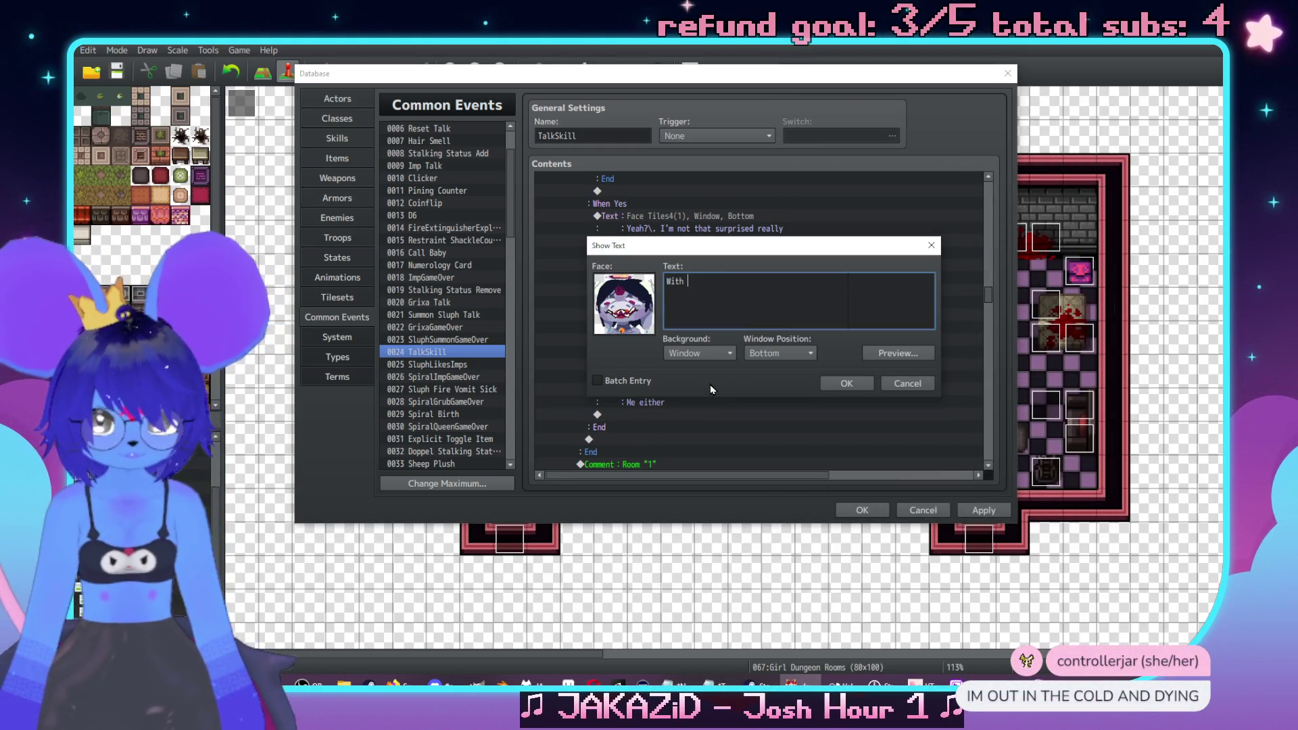
type("how much of it ")
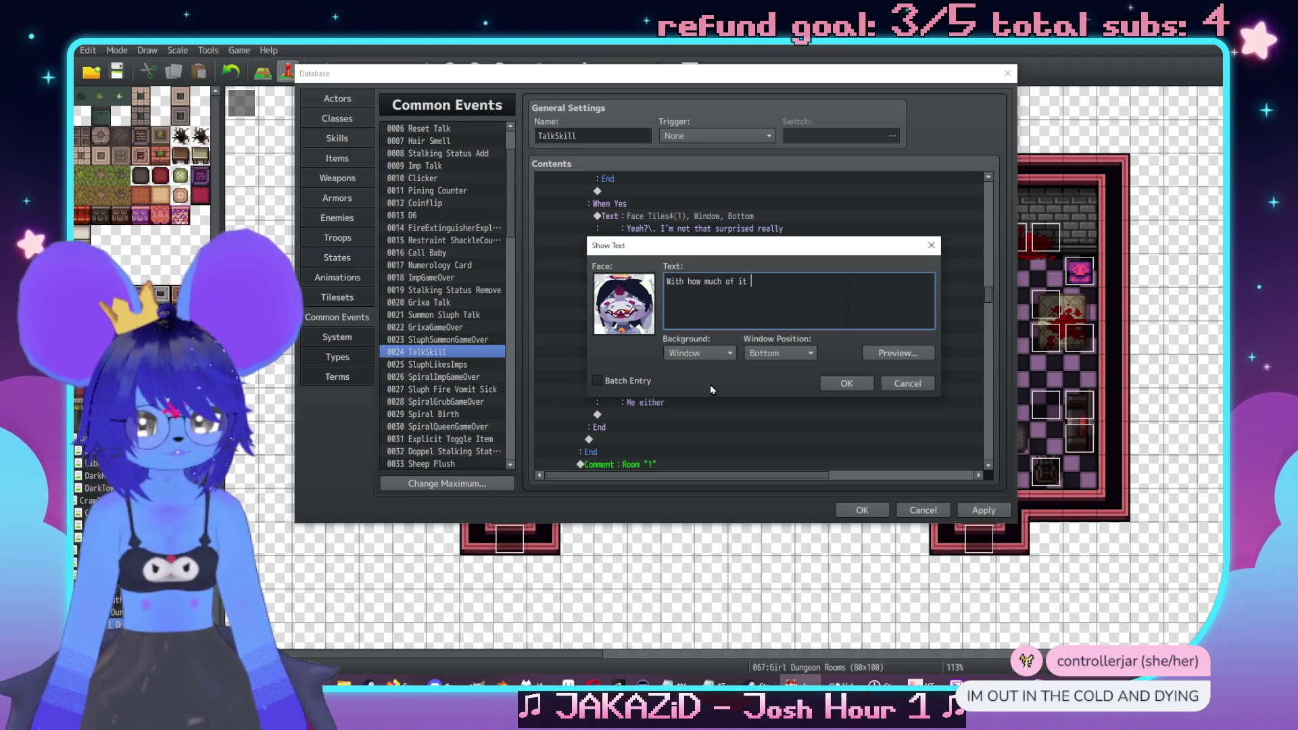
type("we see in our ")
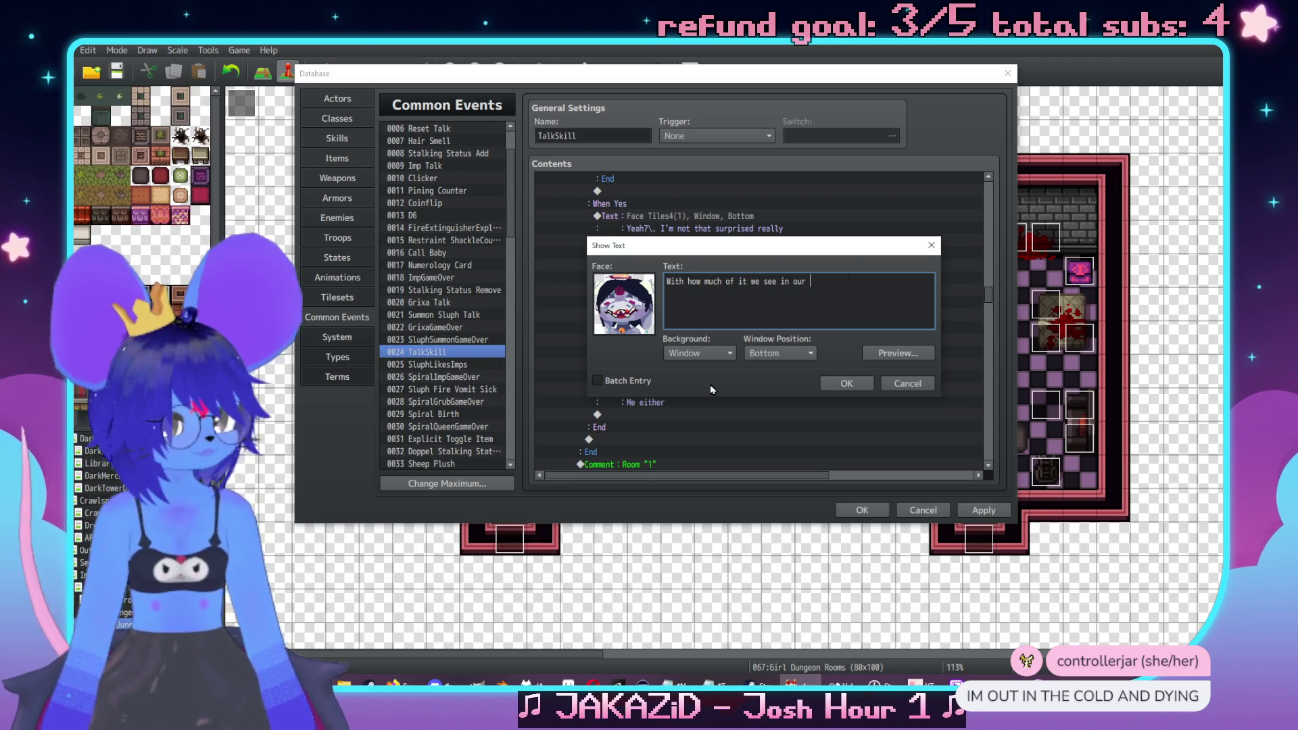
type("fights")
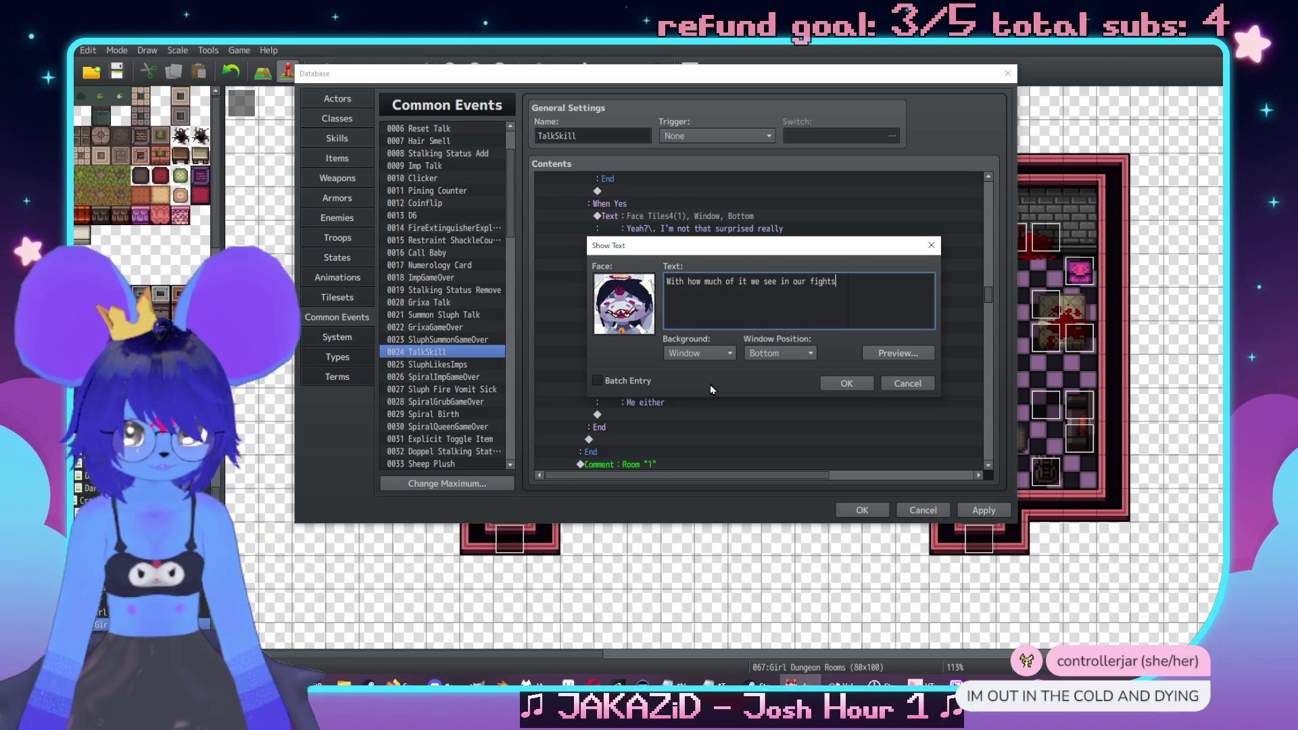
key("Return")
type("I'm a little")
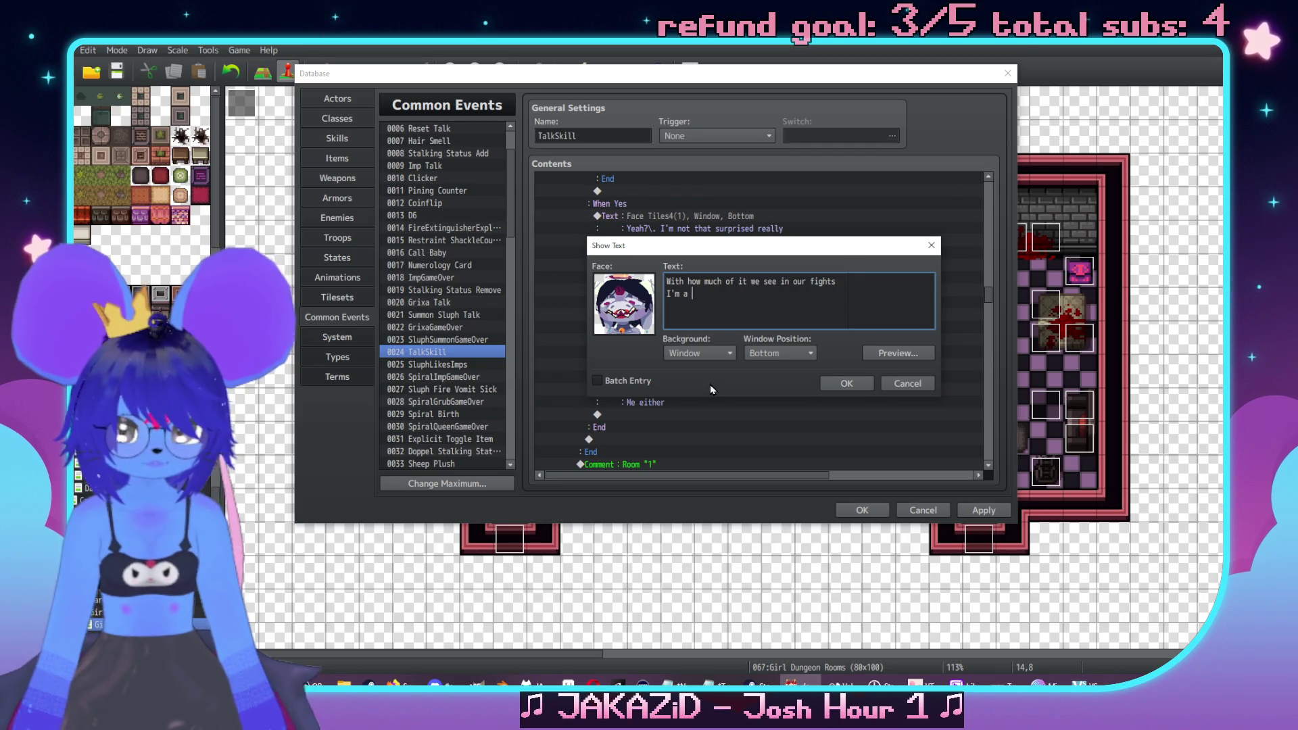
key("BackSpace")
key("BackSpace")
key("BackSpace")
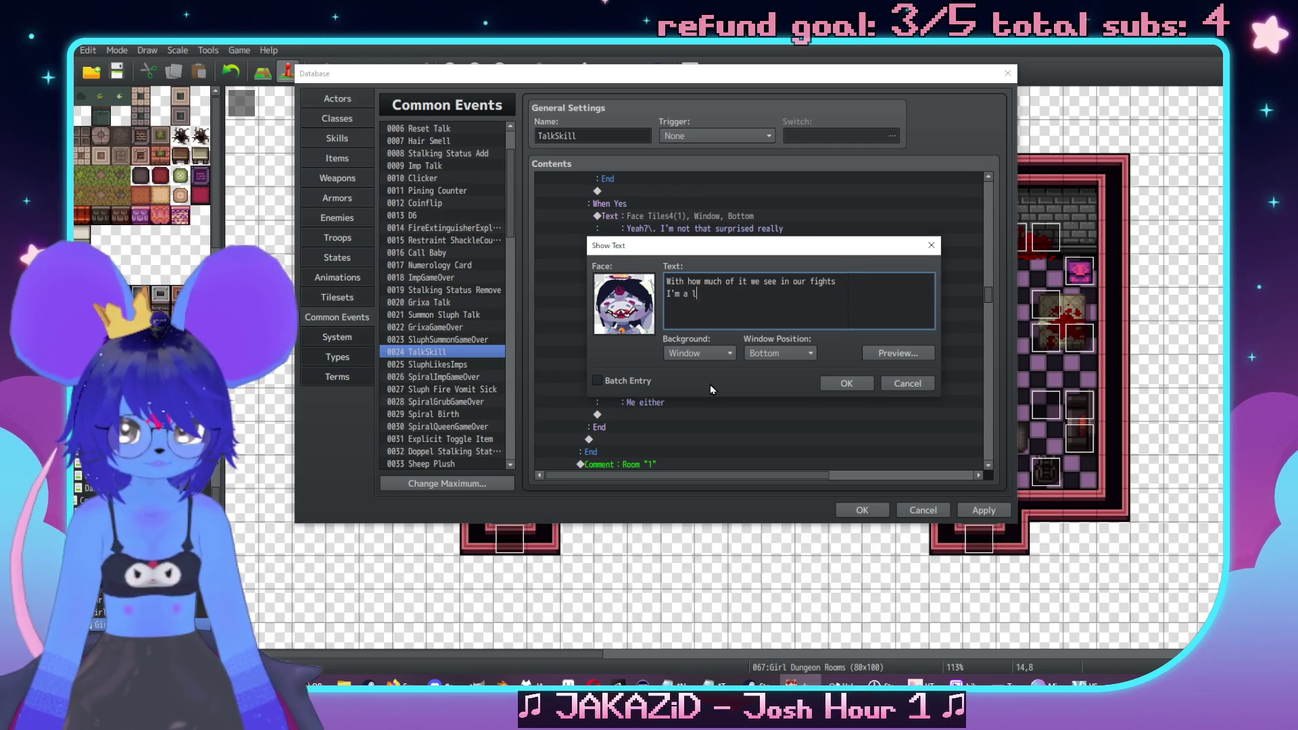
type("surr")
key("BackSpace")
type("prised it isdn't")
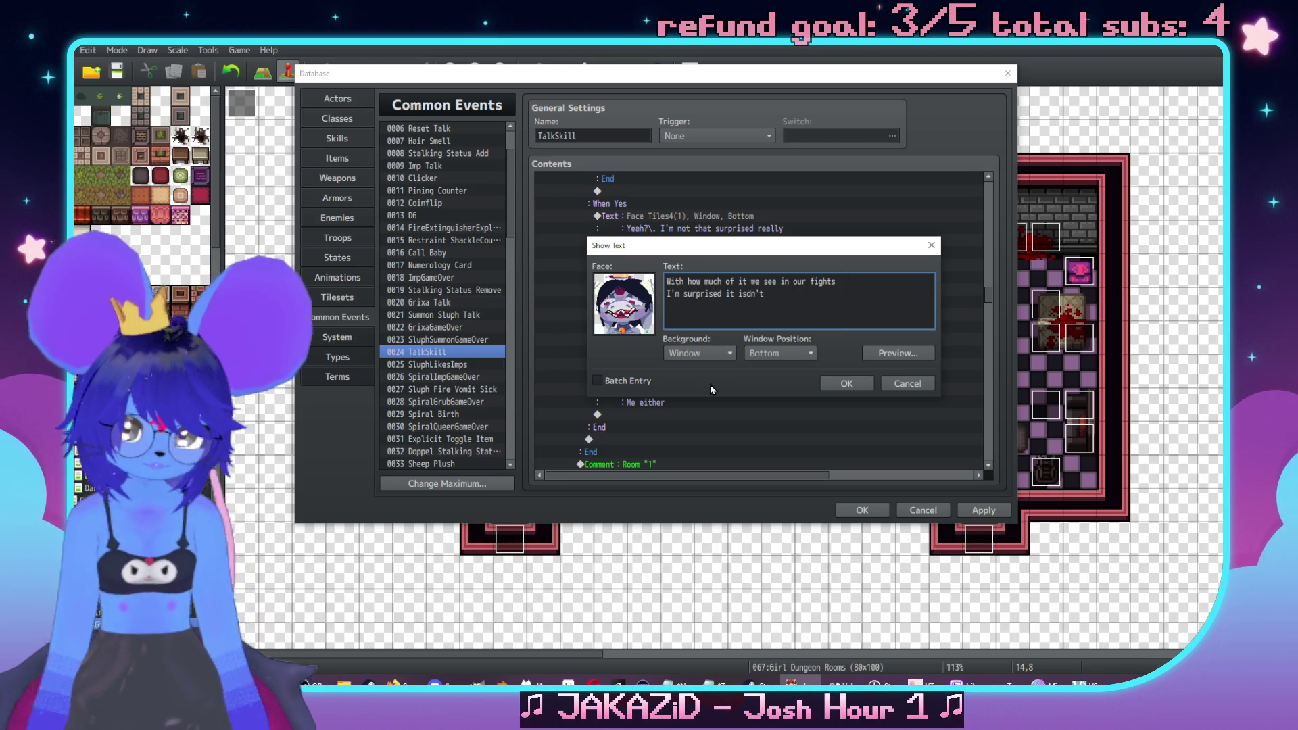
key("BackSpace")
key("BackSpace")
key("BackSpace")
type("n't")
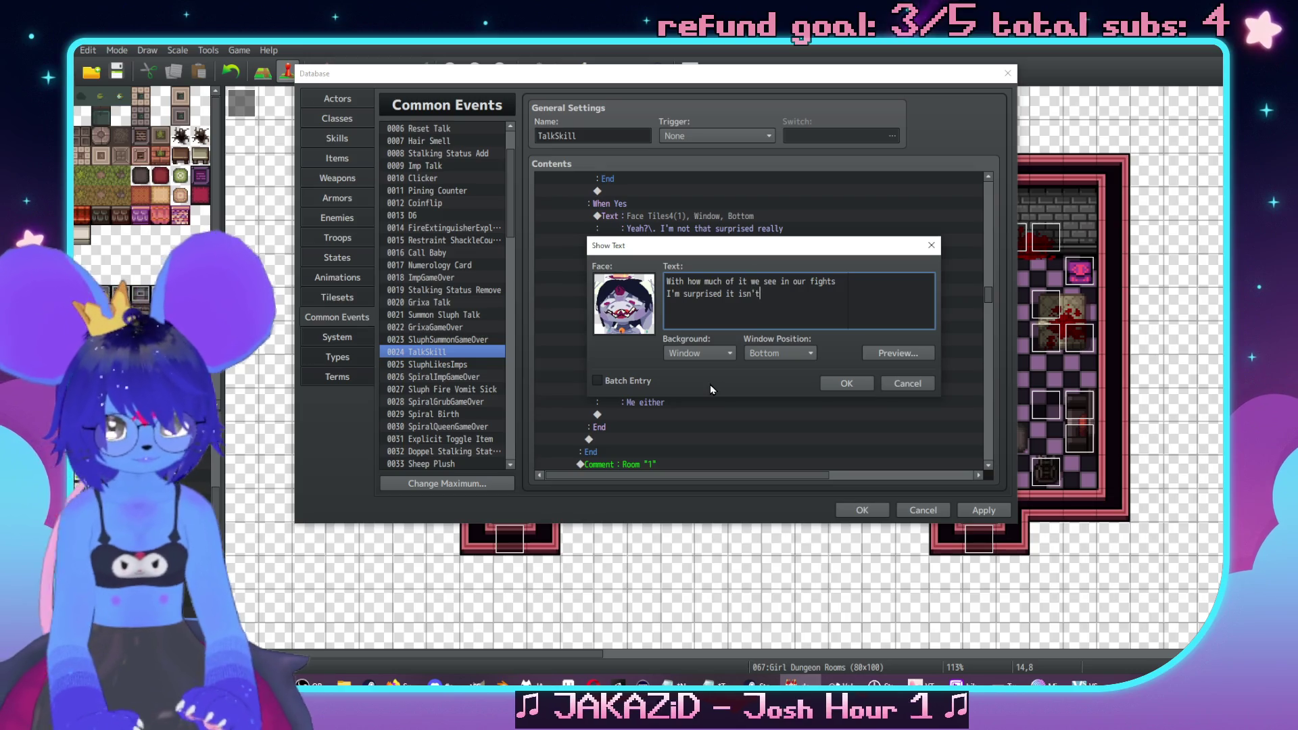
type(" more meaningful tro")
key("BackSpace")
key("BackSpace")
type("o you")
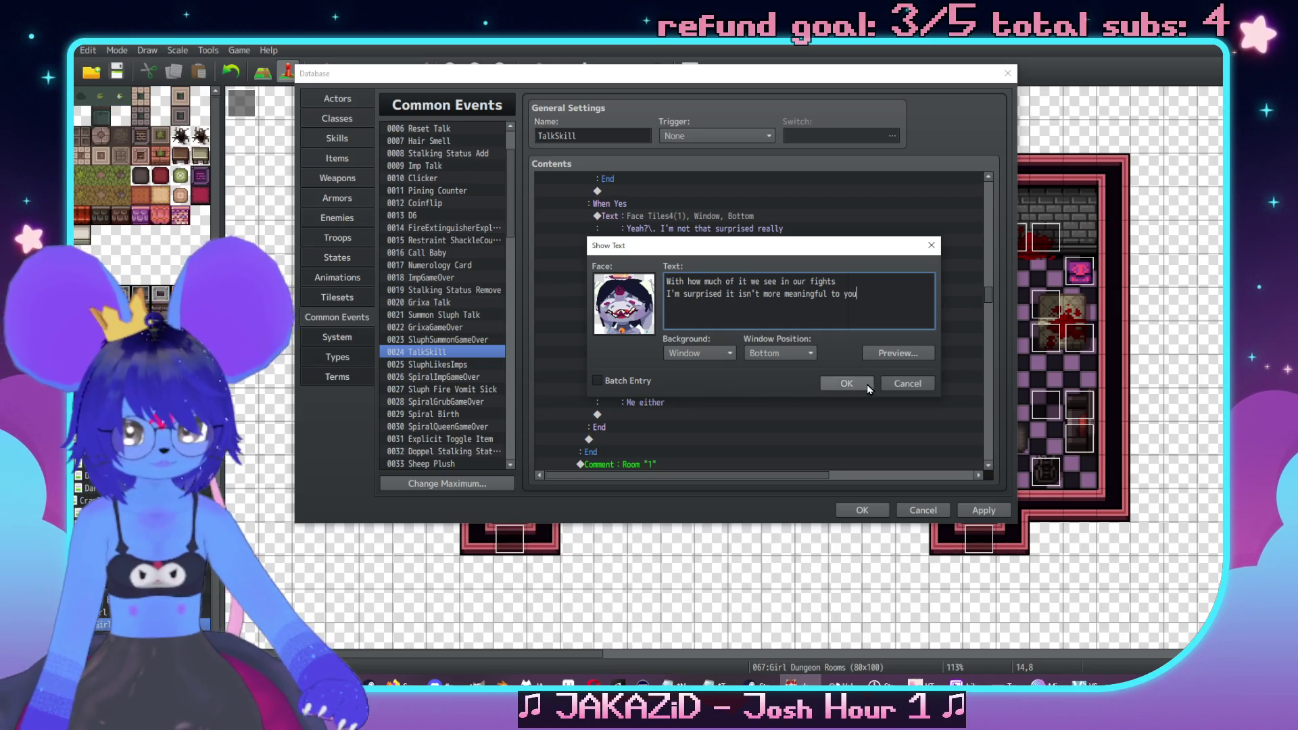
left_click(867, 383)
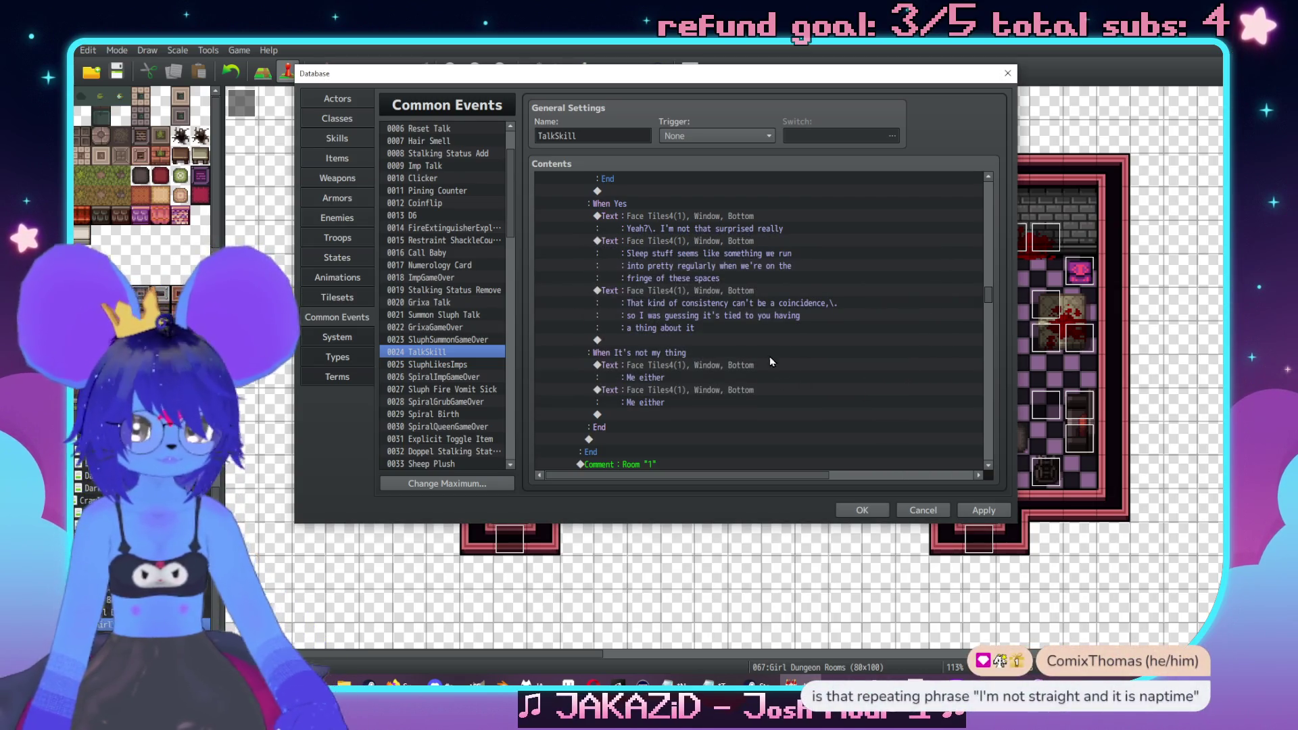
double_click(726, 402)
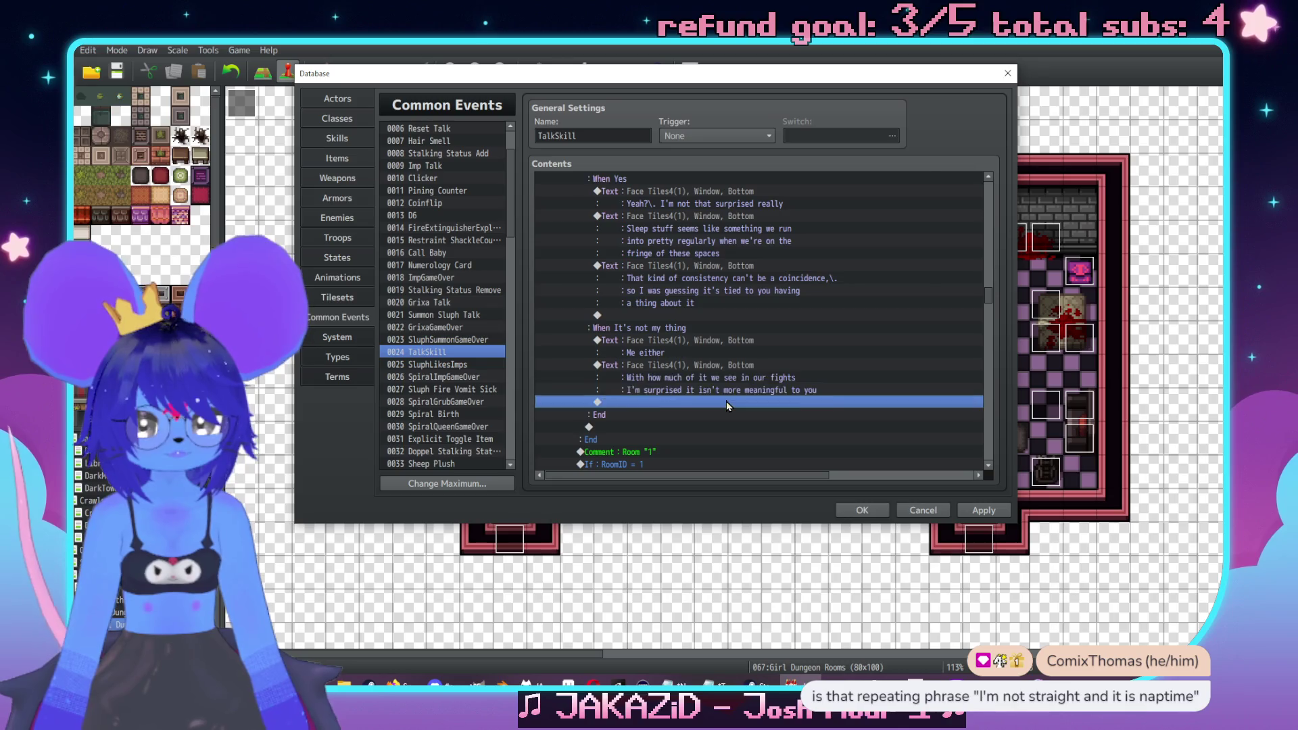
Draft a second-Tiles4-face message 'I figured it was drawn to you,\. but I guess…' about the psychosis-y void
left_click_drag(746, 131, 948, 144)
left_click(896, 188)
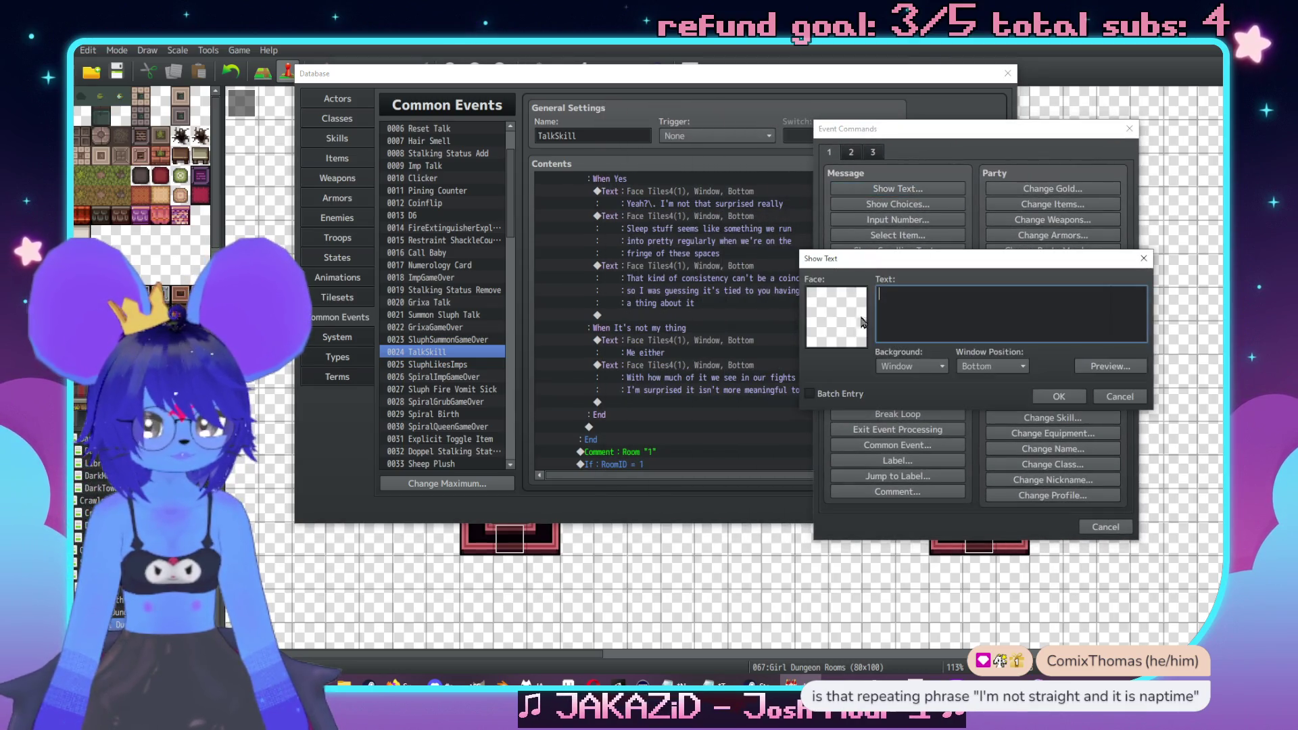
double_click(753, 297)
left_click(809, 260)
double_click(979, 233)
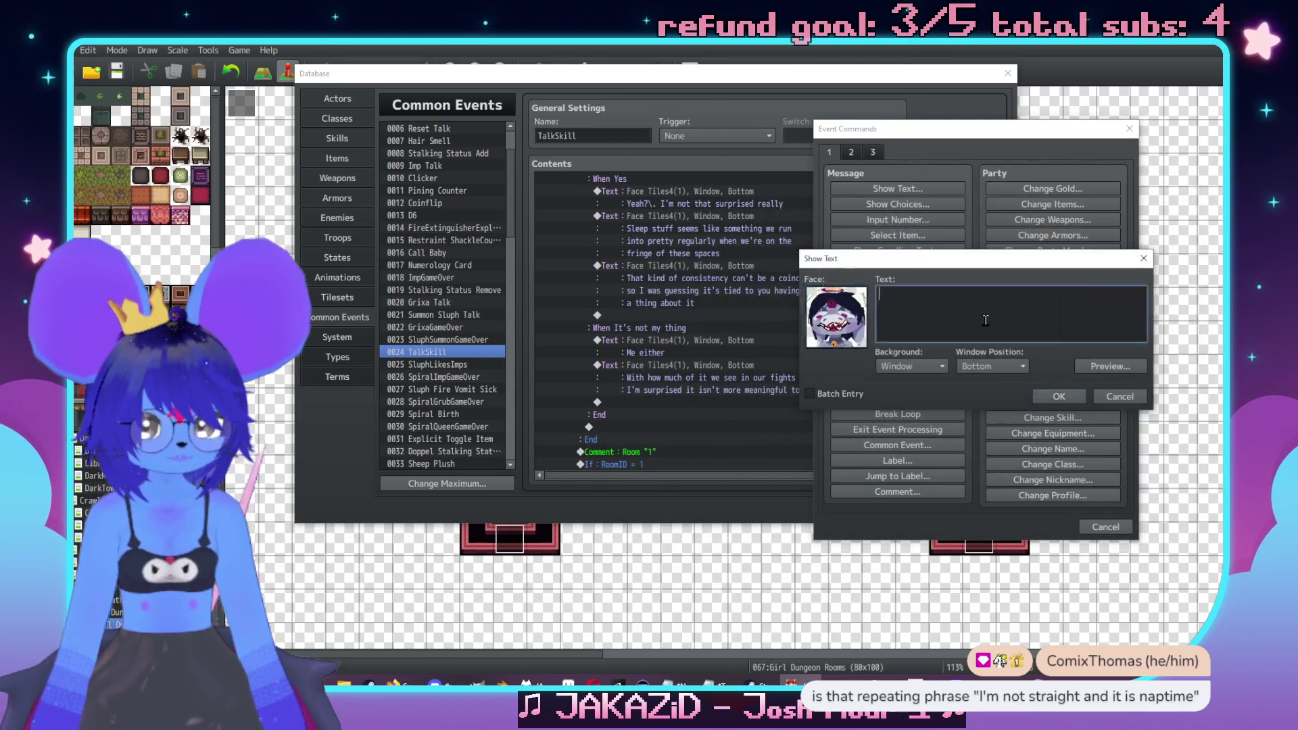
type("I figured it ")
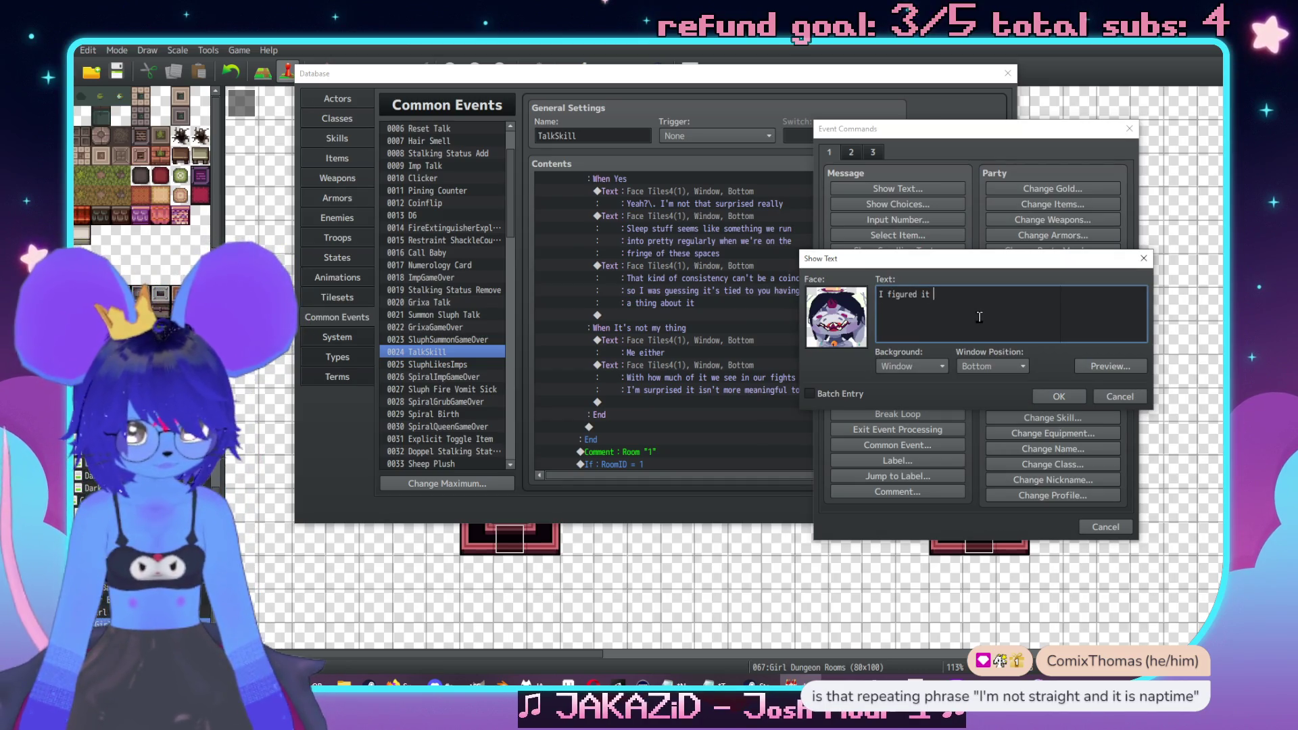
type("was drawn to y")
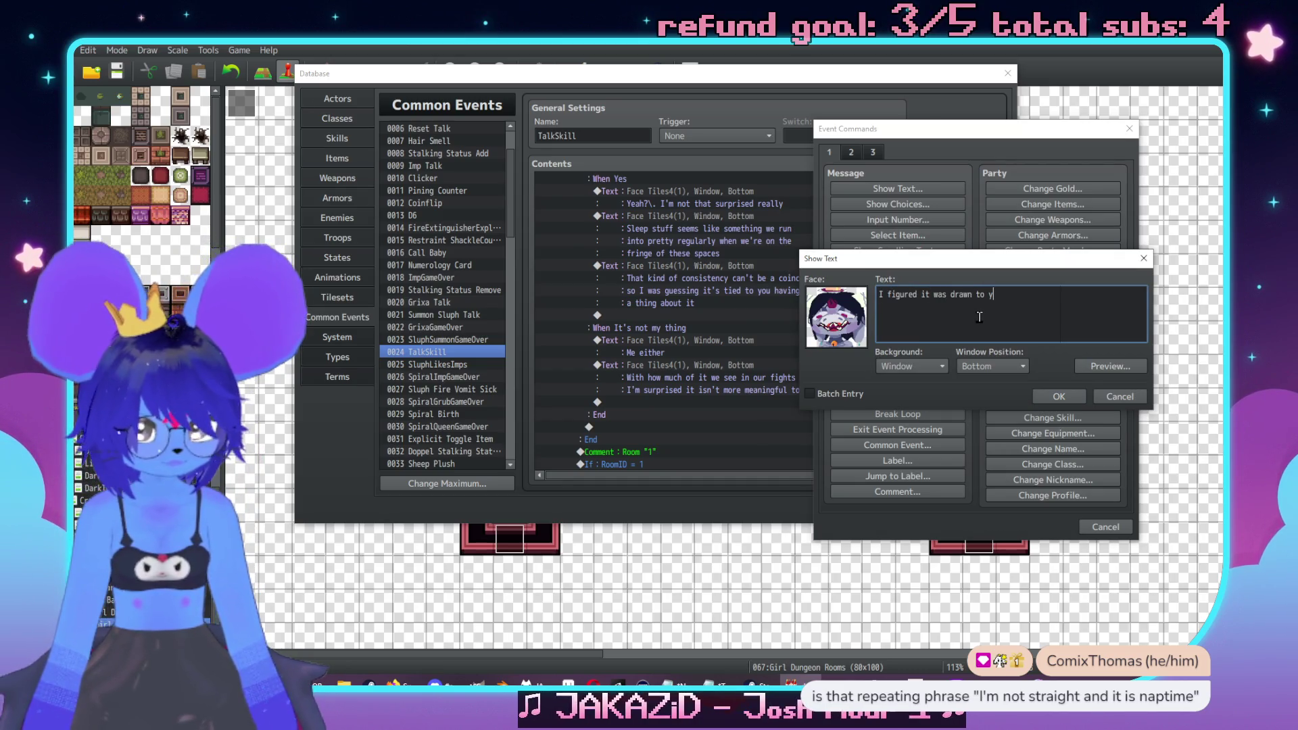
type("ou,\\. but I guess")
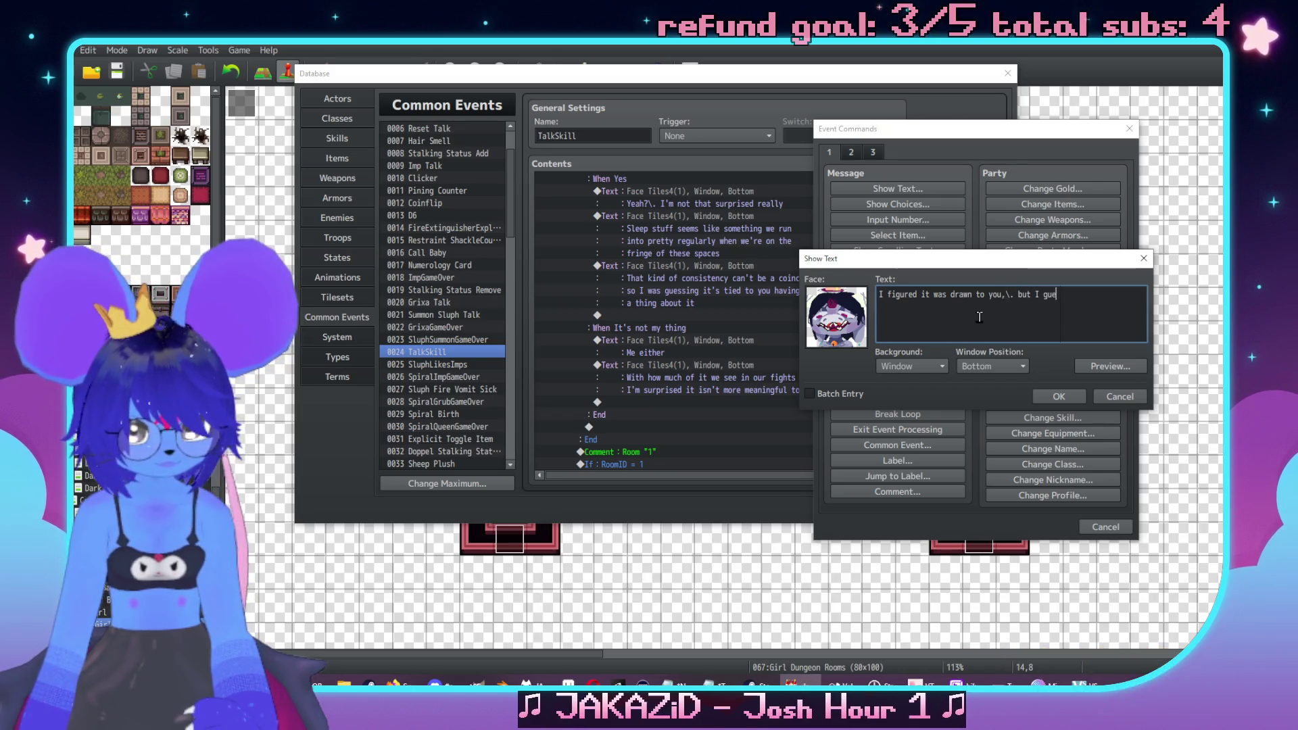
key("Return")
type("it's j")
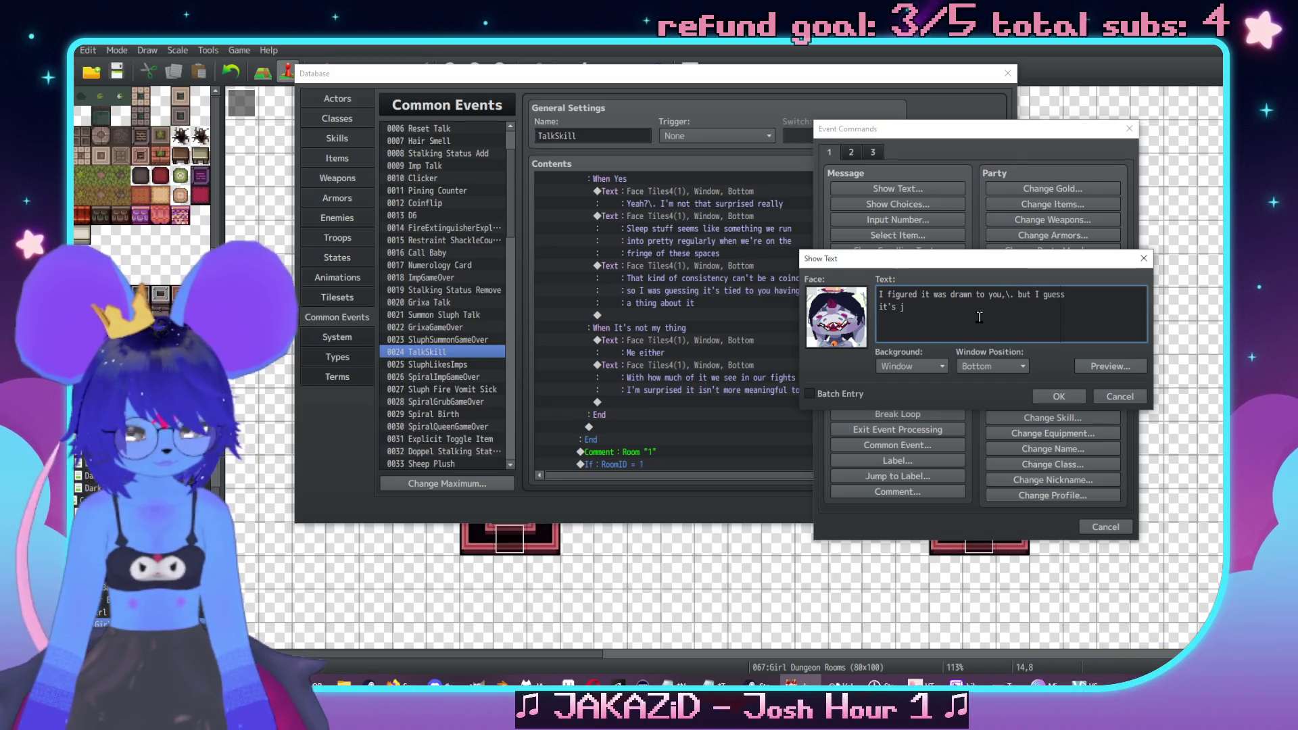
type("ust the part of the psychosis-y void we're")
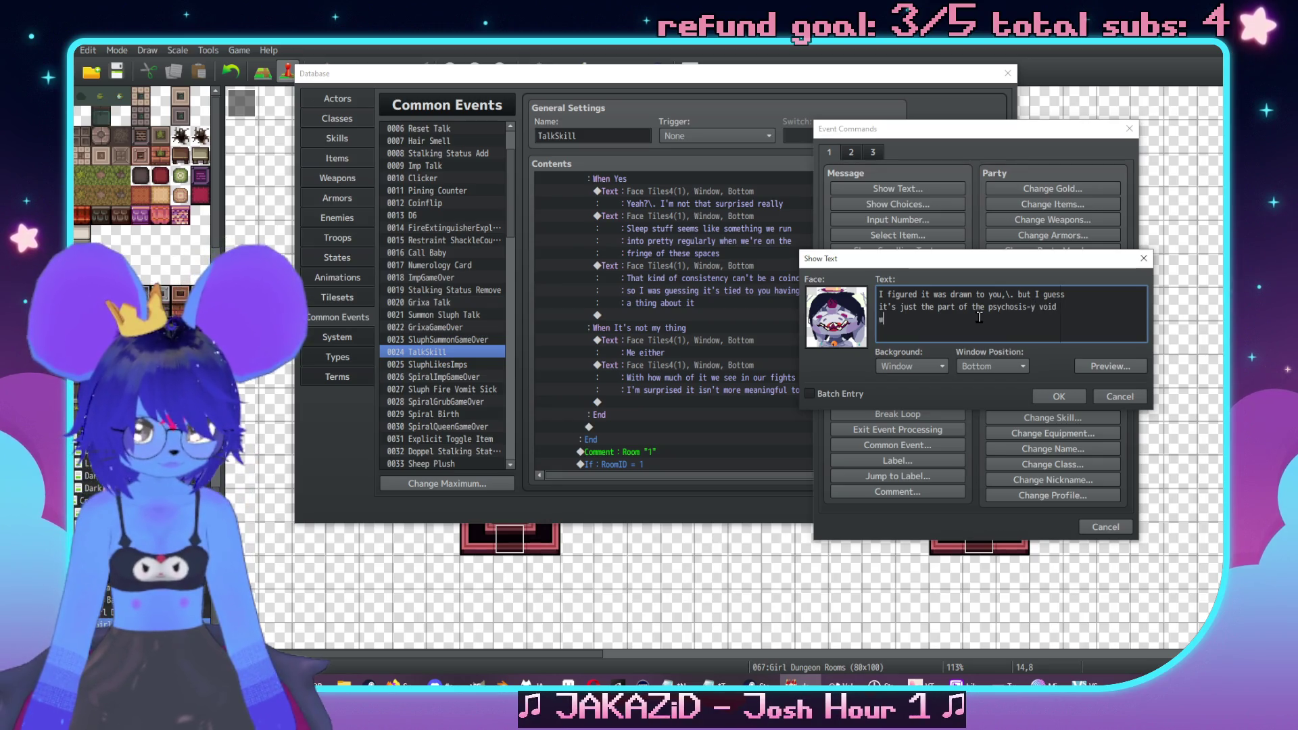
type(" going through")
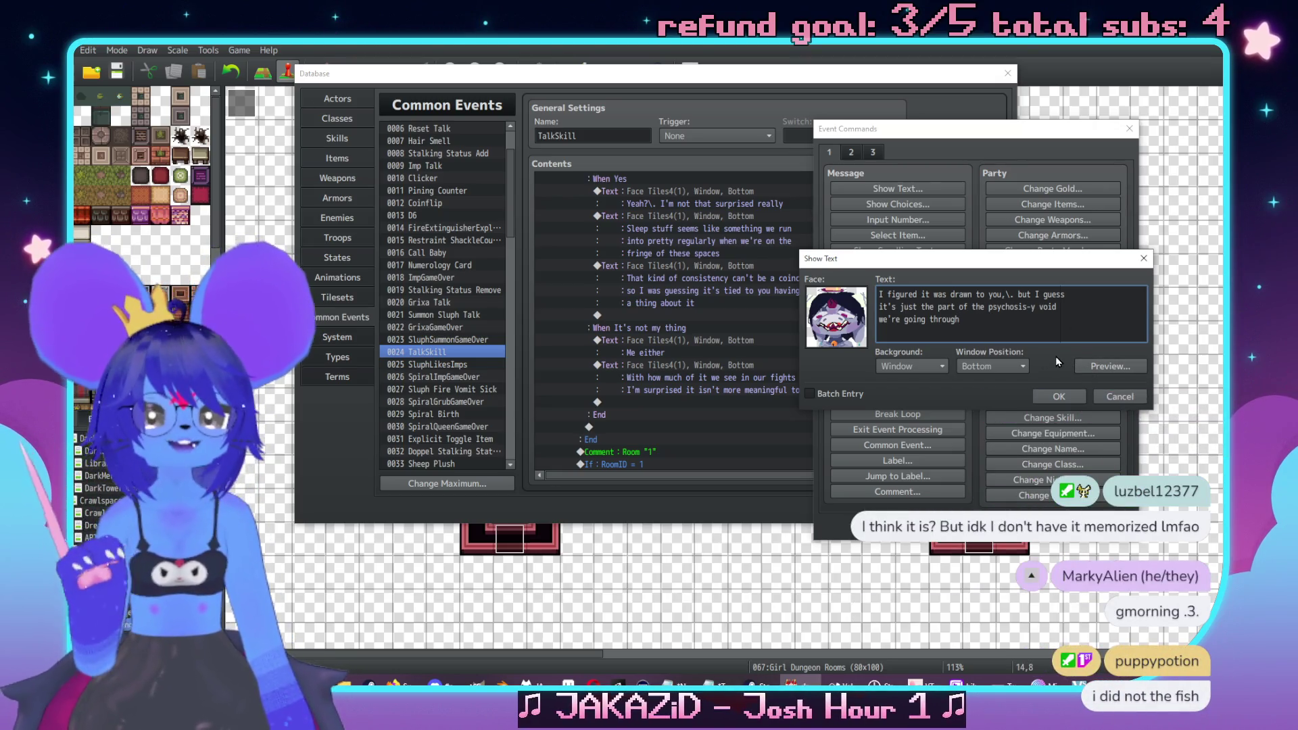
Commit the three-line message, then select the Kinda cute line in the Room 4 section
left_click(1053, 397)
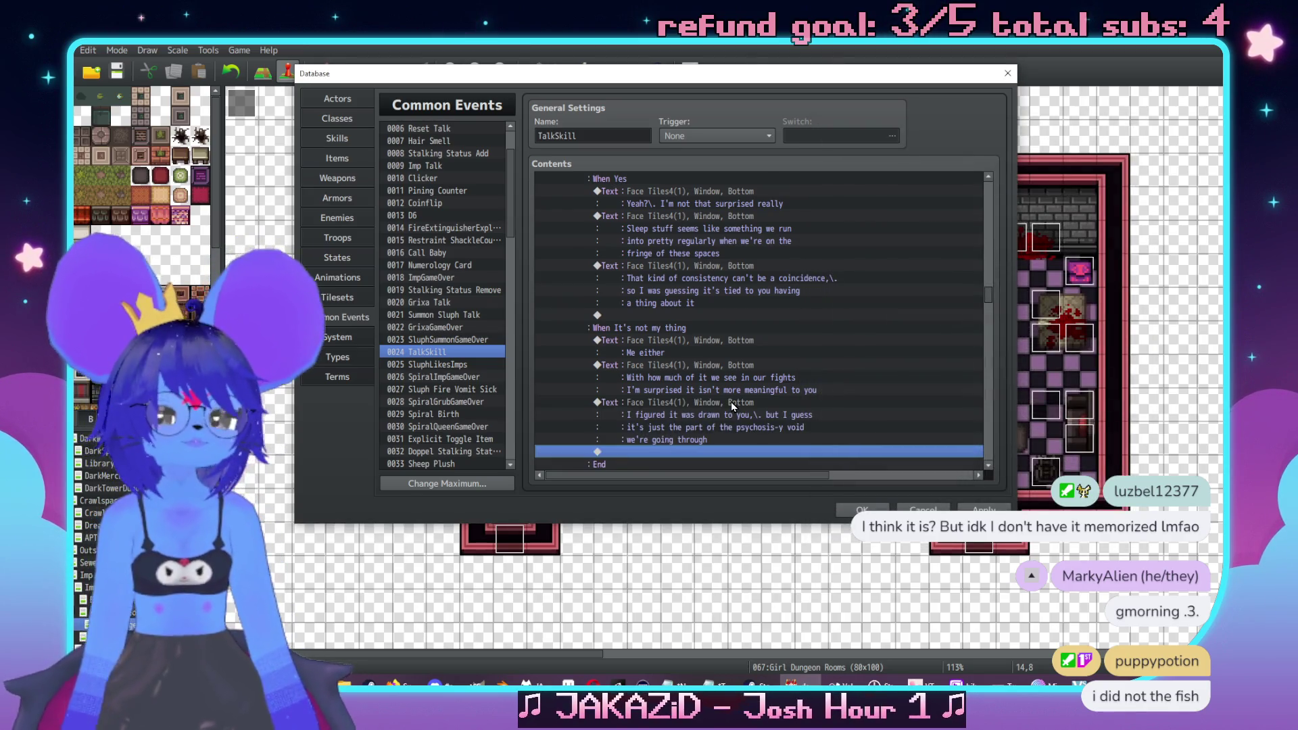
scroll(739, 334, "up", 4)
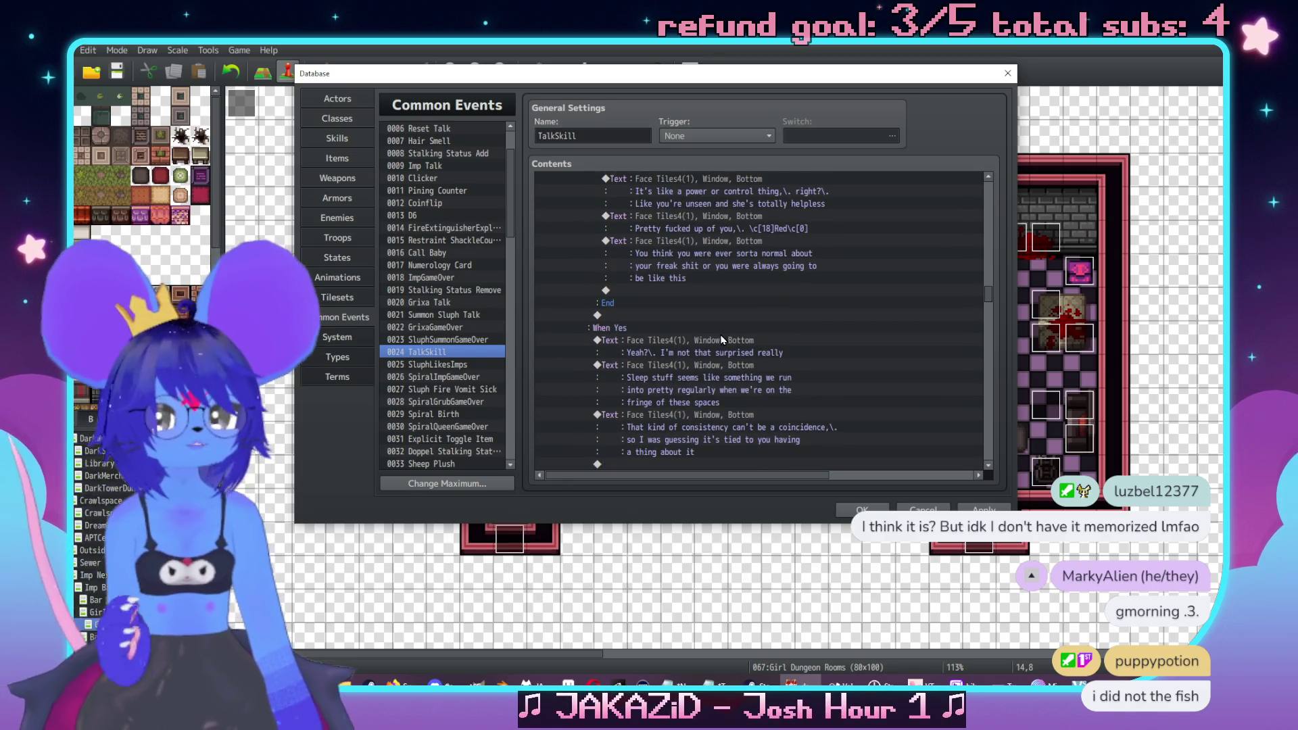
scroll(721, 340, "up", 7)
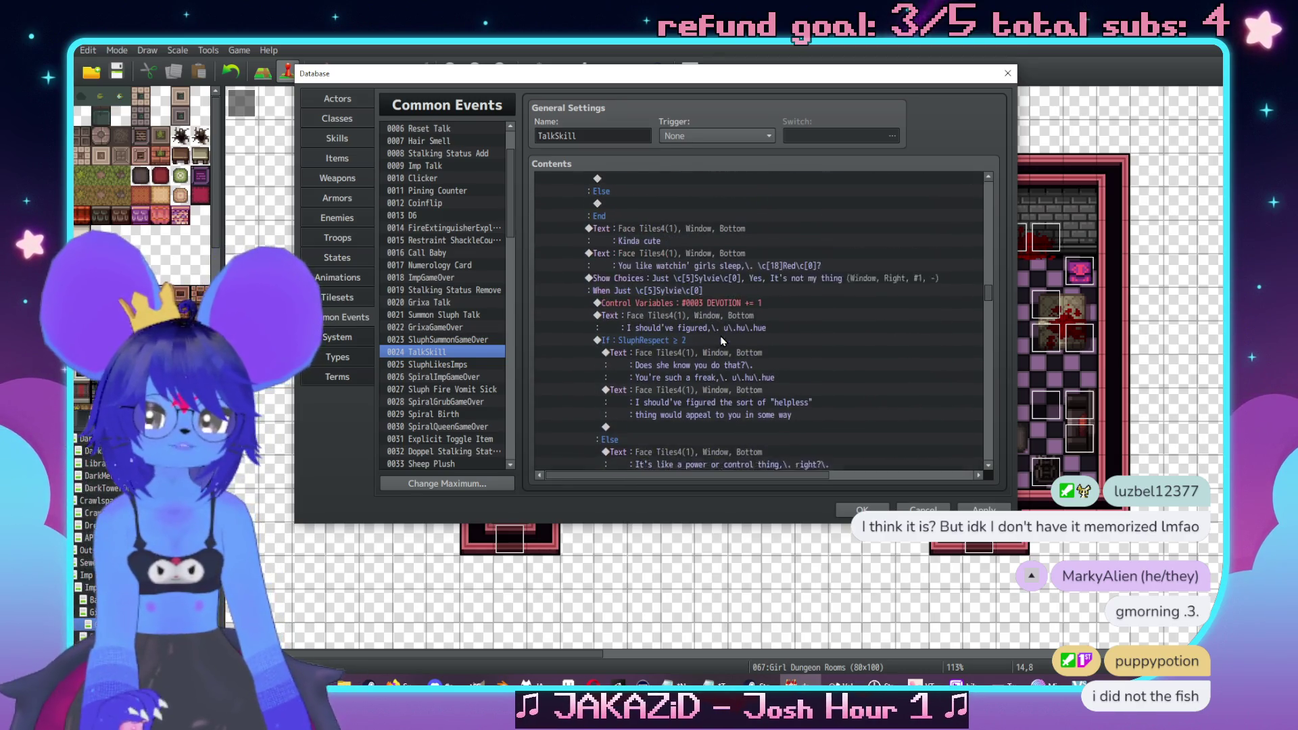
scroll(721, 335, "up", 1)
left_click(678, 294)
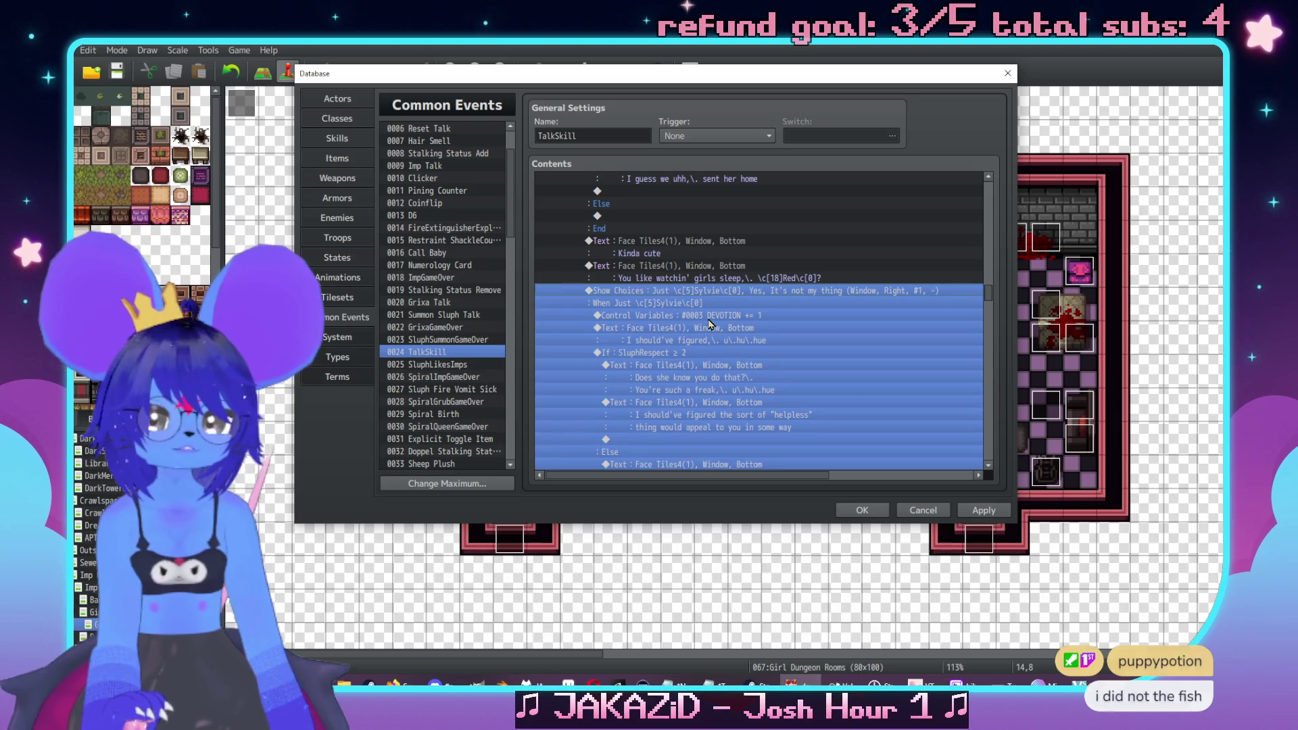
scroll(708, 323, "down", 3)
left_click(804, 323)
scroll(791, 327, "up", 1)
scroll(791, 327, "up", 3)
scroll(617, 316, "up", 1)
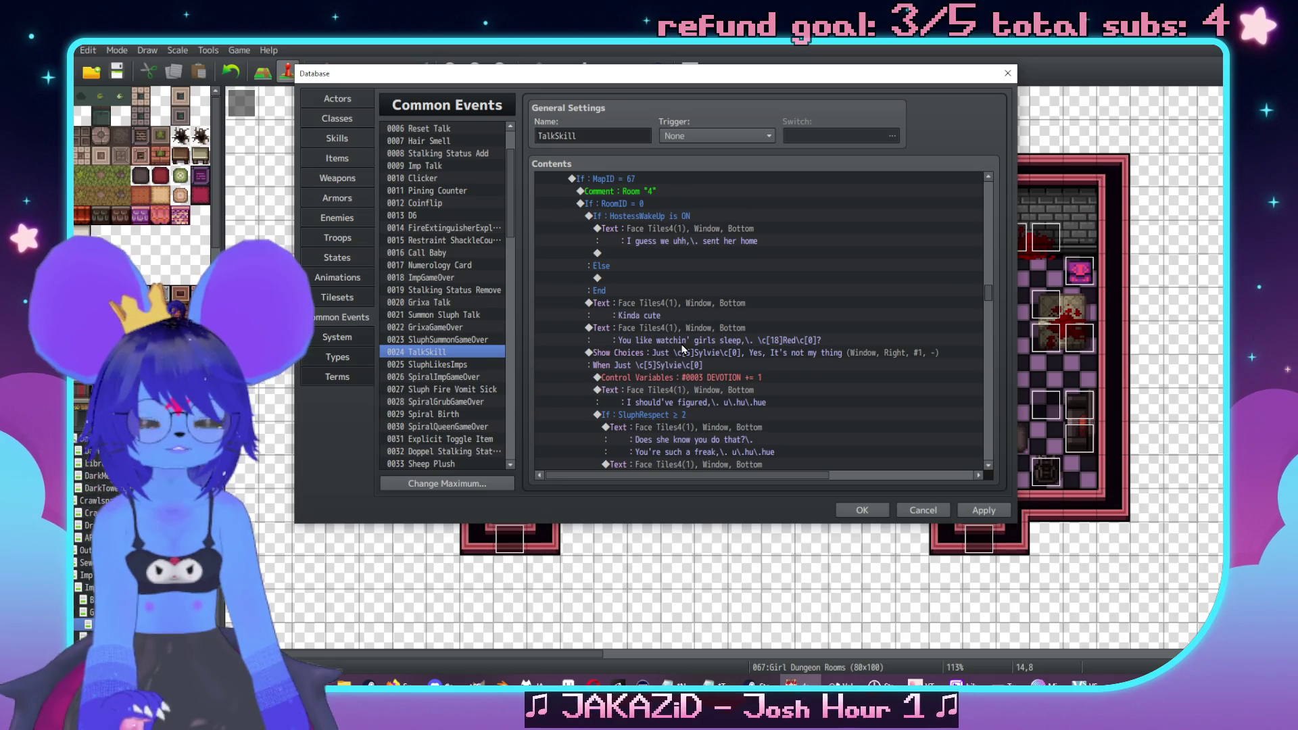
scroll(677, 328, "up", 1)
left_click(667, 316)
Insert an If/Else conditional branch on switch 0381, renamed GDRoom4Chat, being ON
key("Insert")
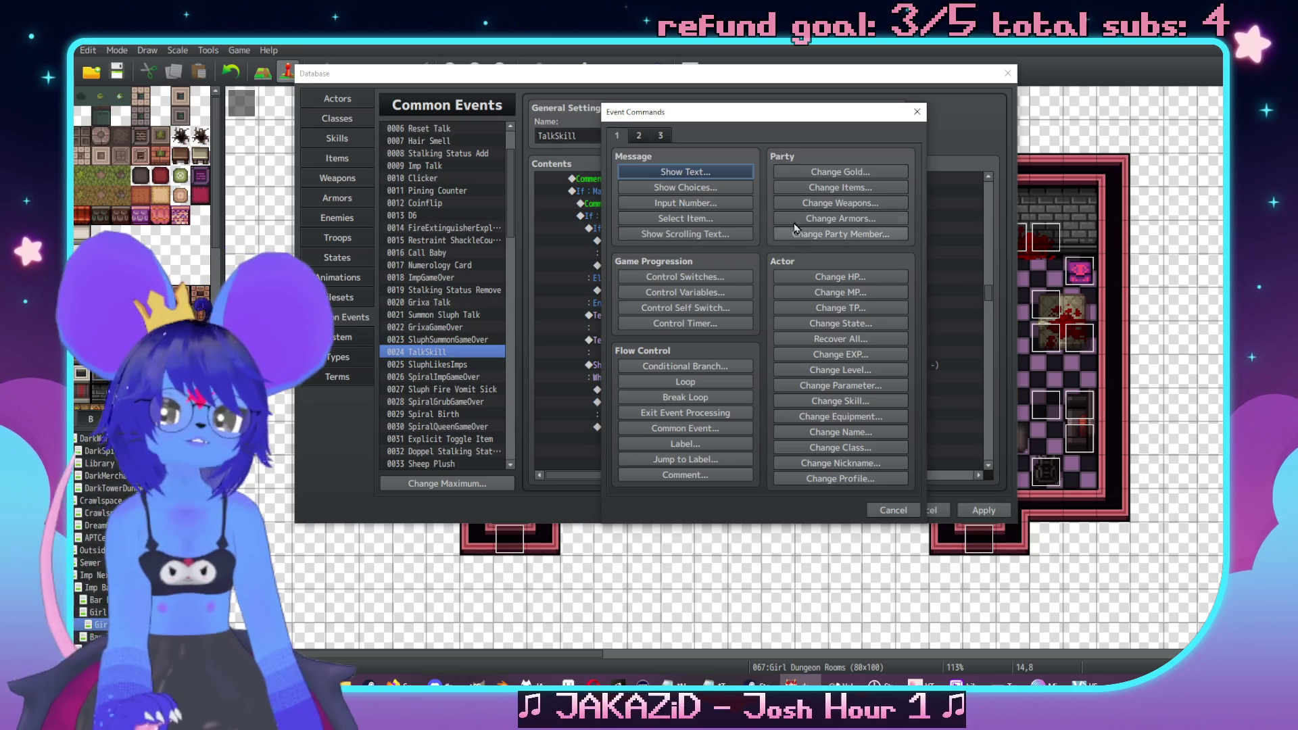
left_click(685, 365)
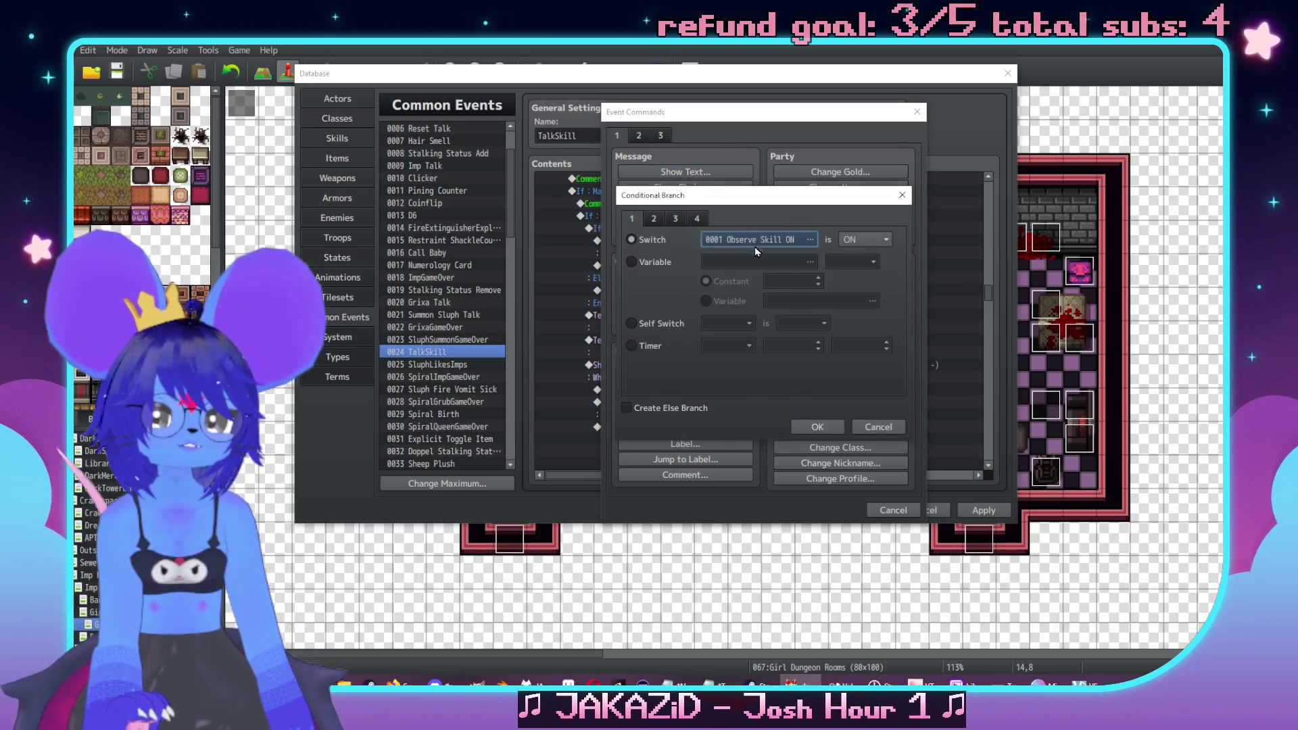
left_click(753, 241)
left_click(710, 426)
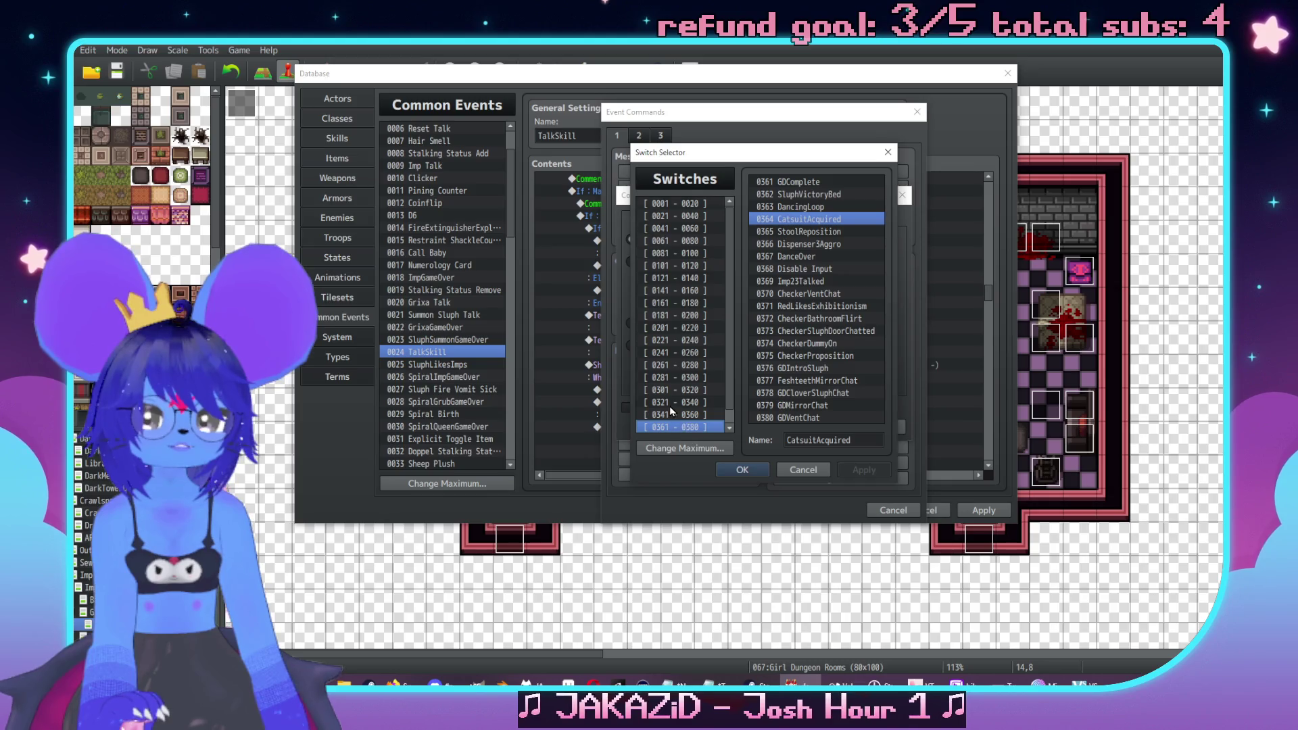
left_click(703, 433)
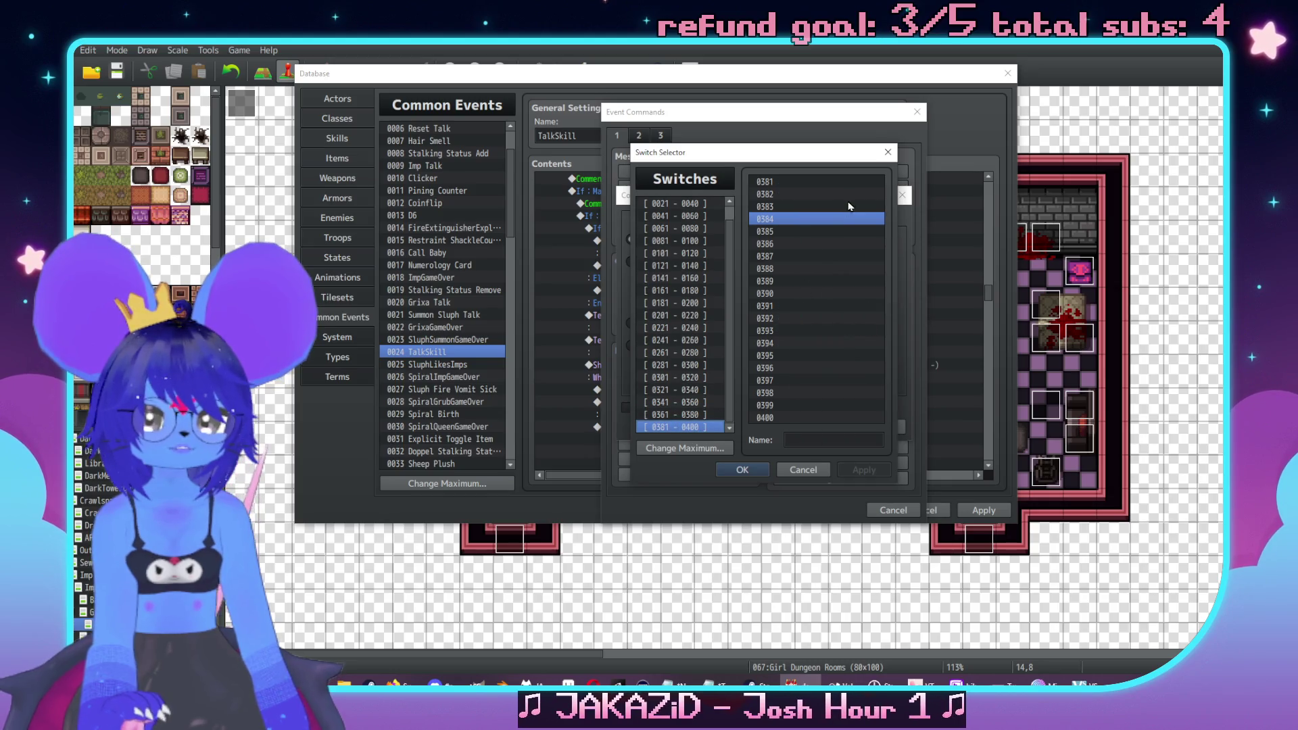
left_click(823, 440)
type("G")
type("4Chat")
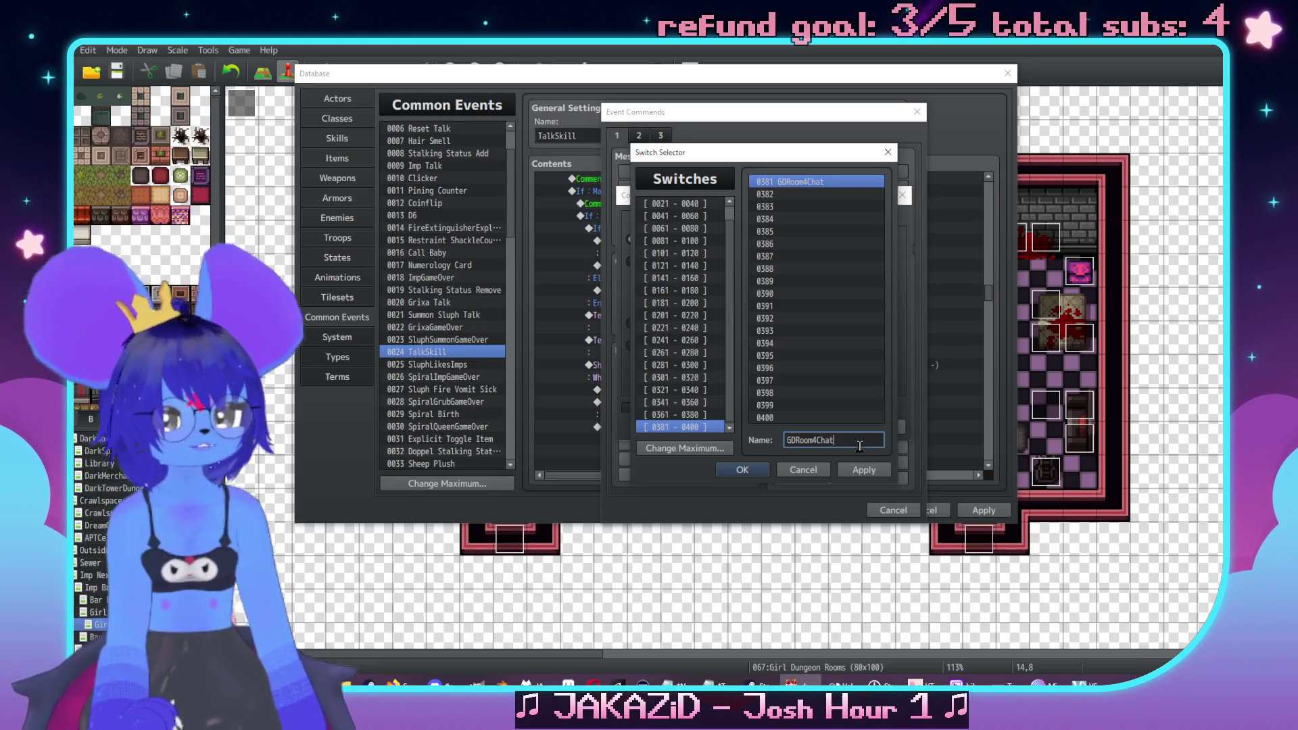
left_click(751, 468)
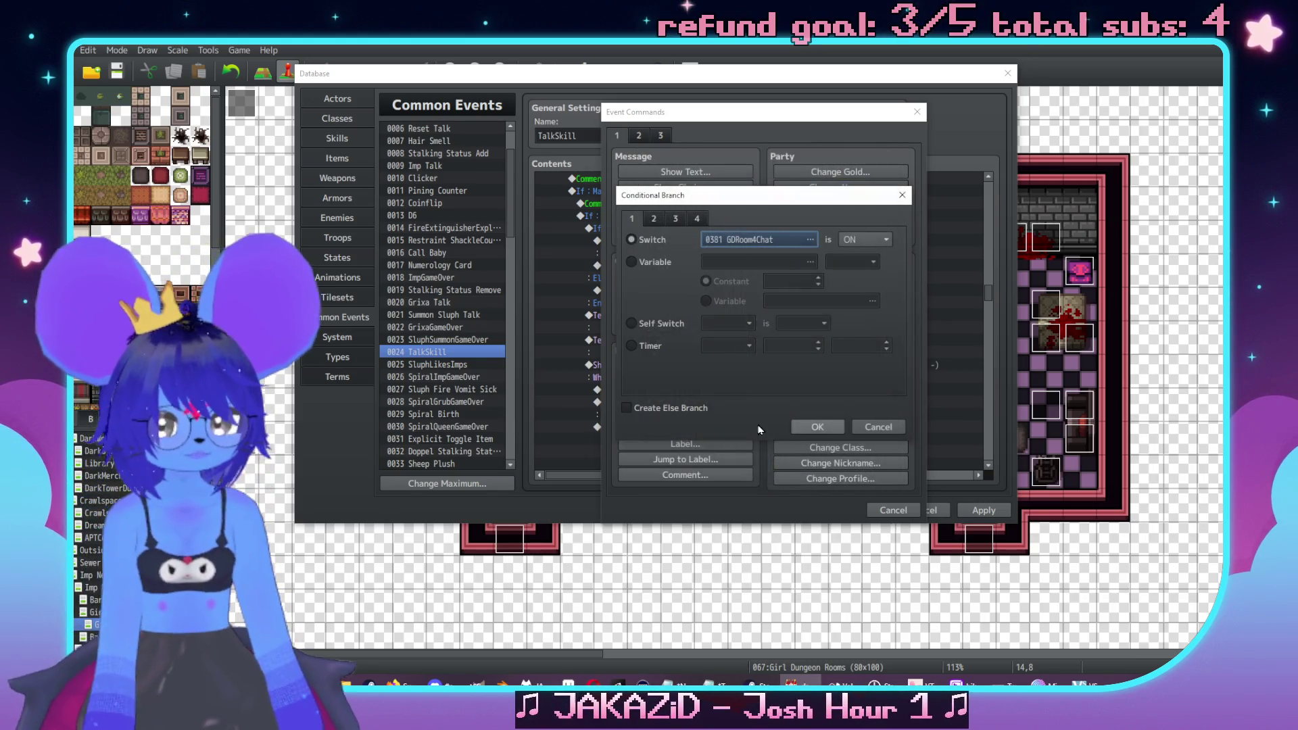
left_click(686, 409)
left_click(818, 424)
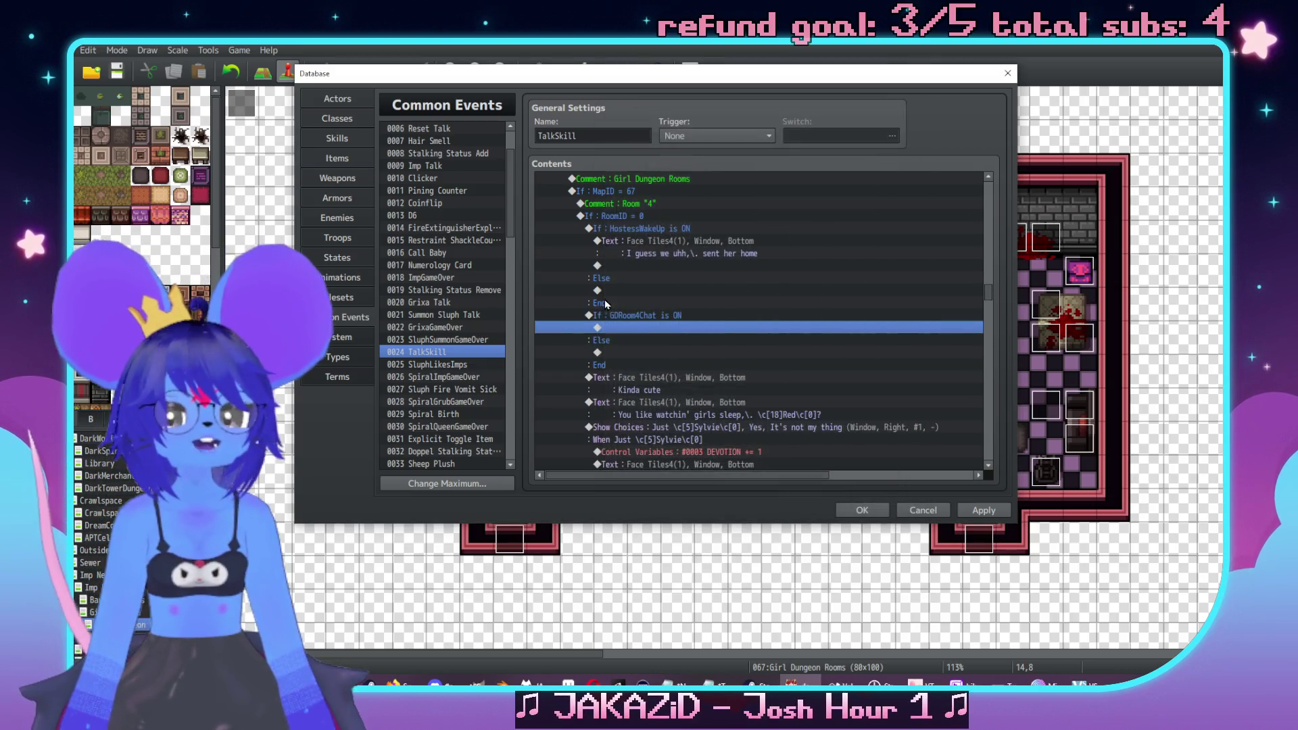
Cut the Room 4 dialogue from the Kinda cute line through the three-way choice block
scroll(610, 302, "down", 2)
left_click(639, 323)
scroll(639, 323, "down", 1)
left_click(716, 327, "shift")
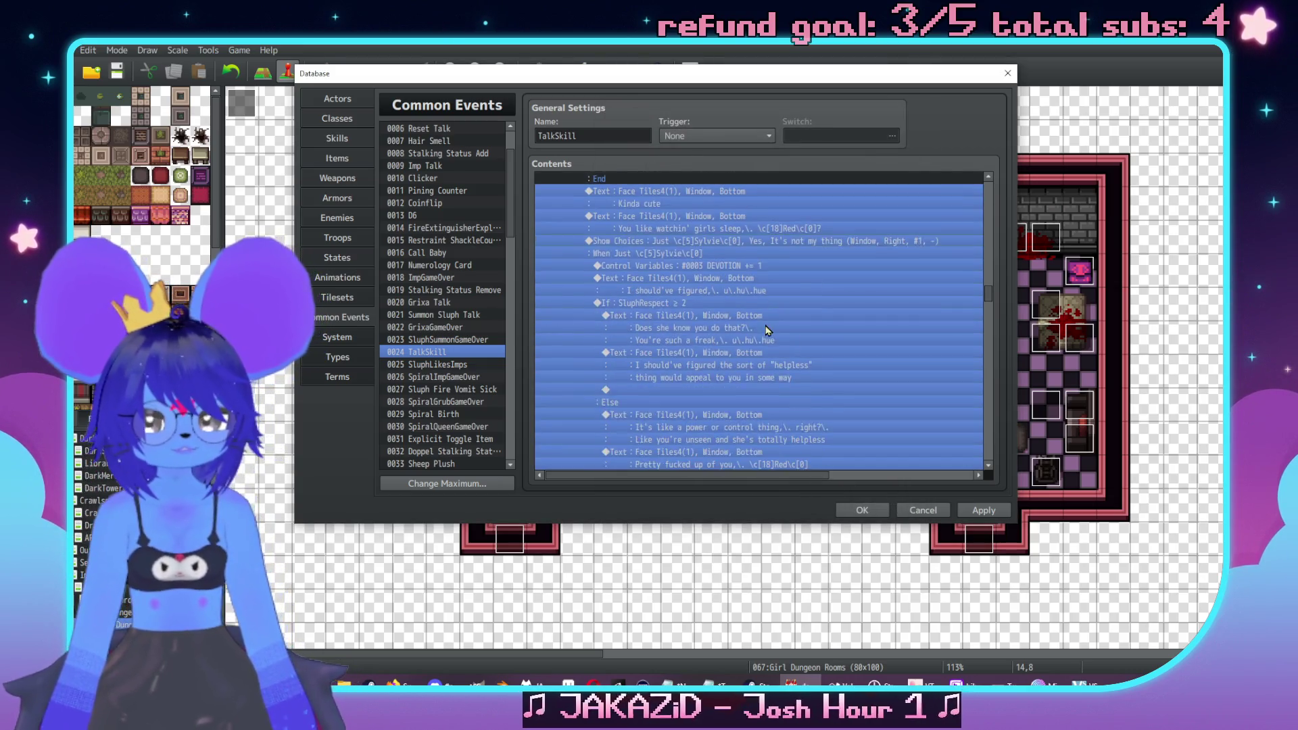
scroll(777, 336, "down", 5)
scroll(777, 336, "down", 3)
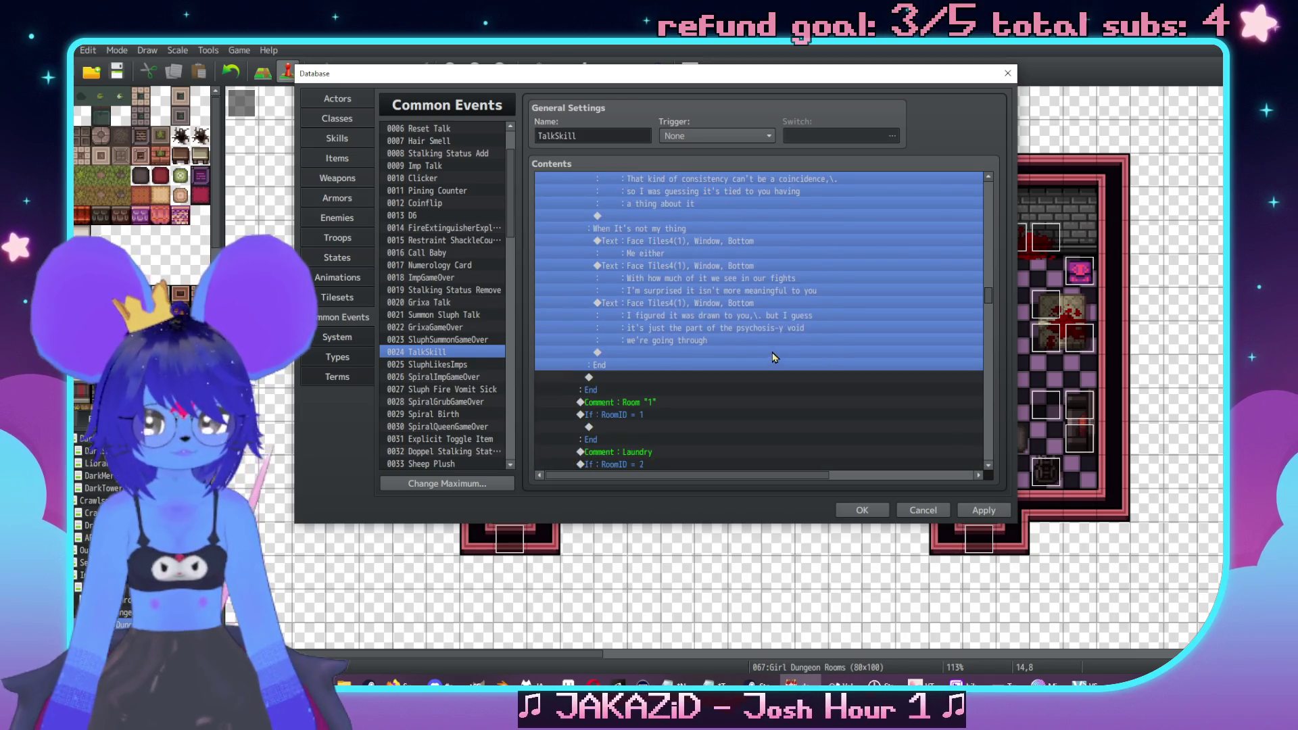
scroll(784, 328, "up", 8)
scroll(706, 372, "up", 3)
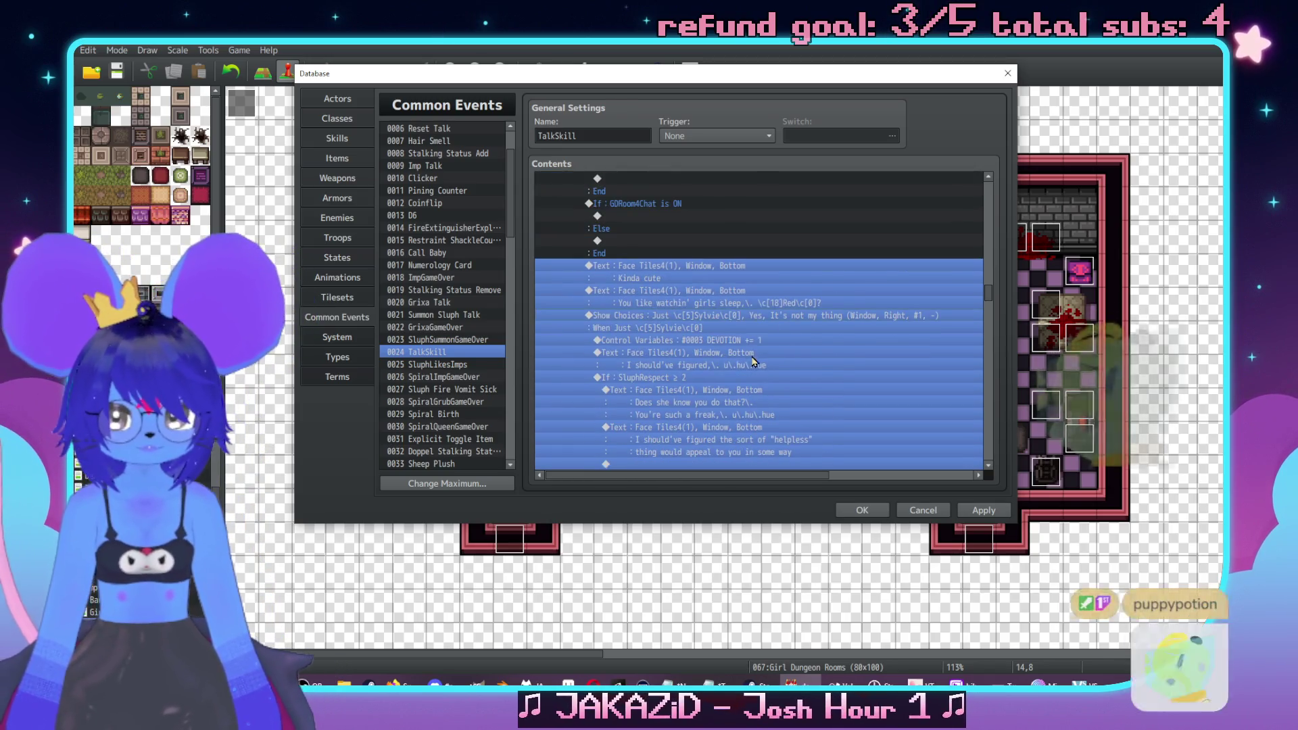
key("ctrl+x")
Paste the cut dialogue into the empty Else slot of the GDRoom4Chat branch
left_click(649, 242)
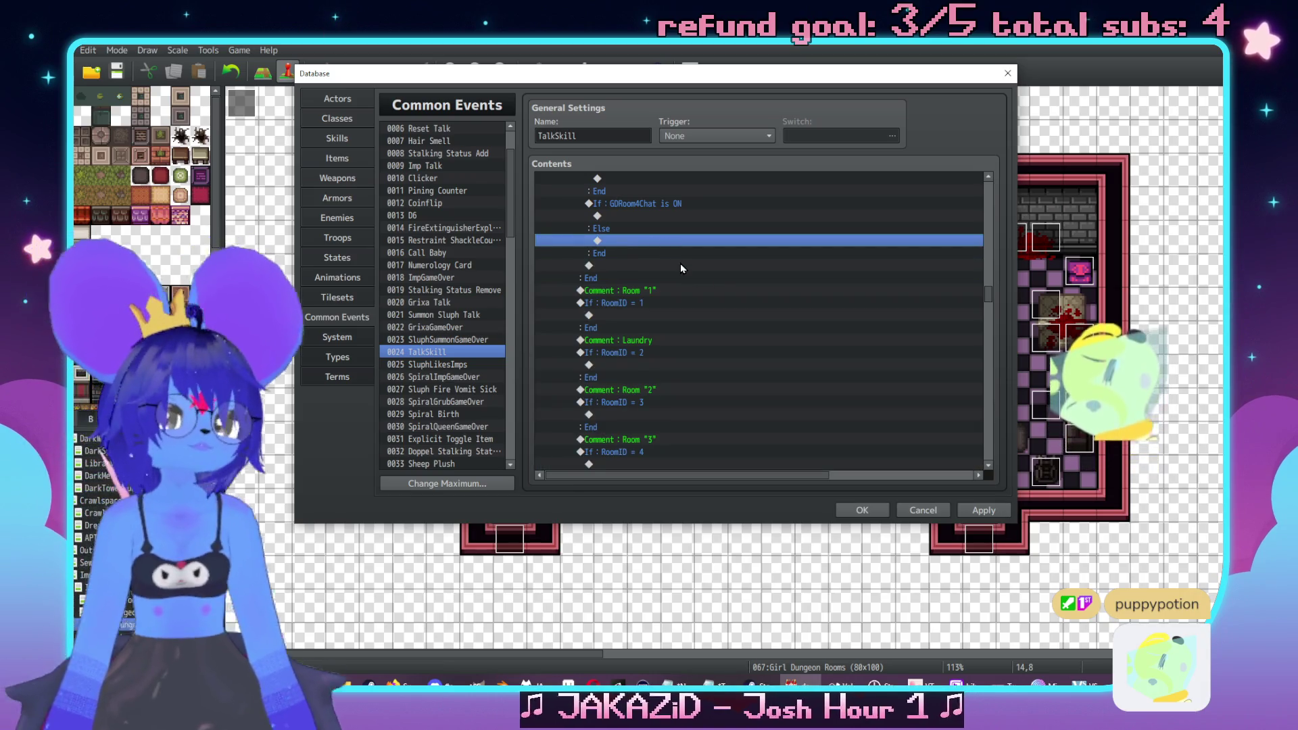
key("ctrl+v")
scroll(681, 265, "up", 10)
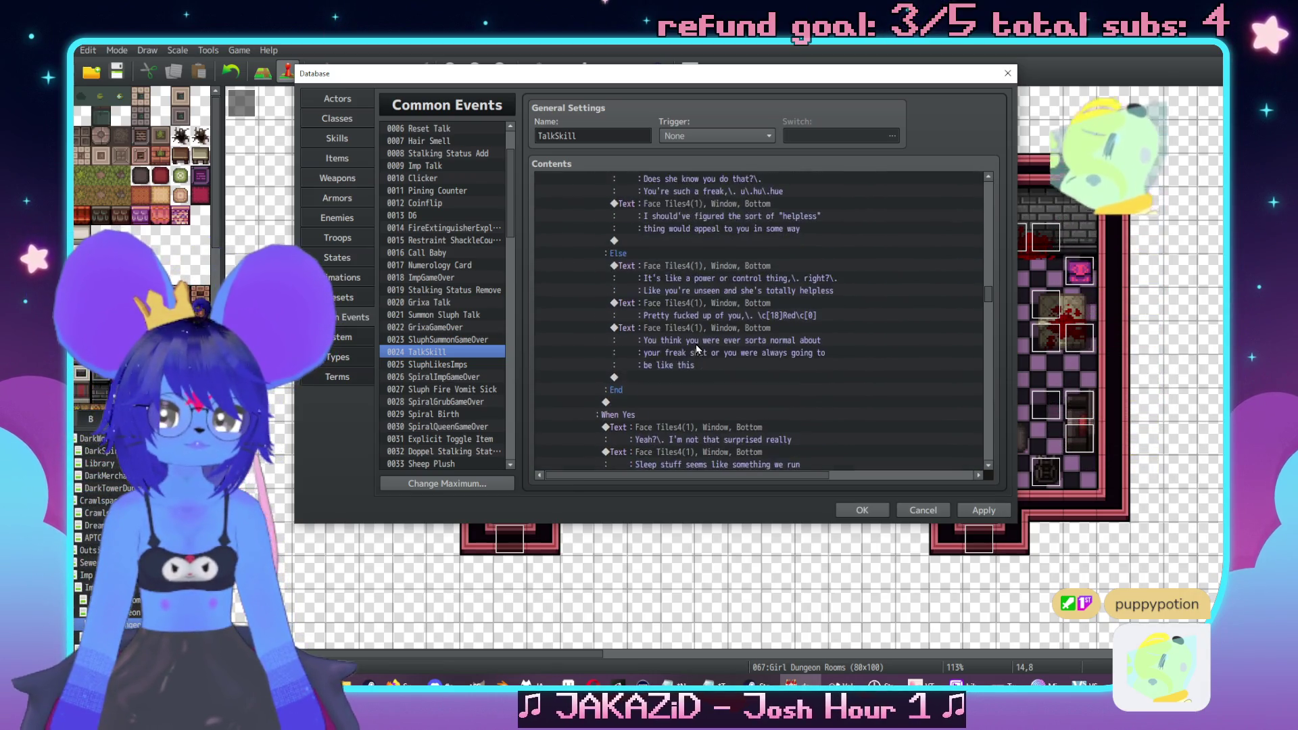
scroll(719, 359, "up", 2)
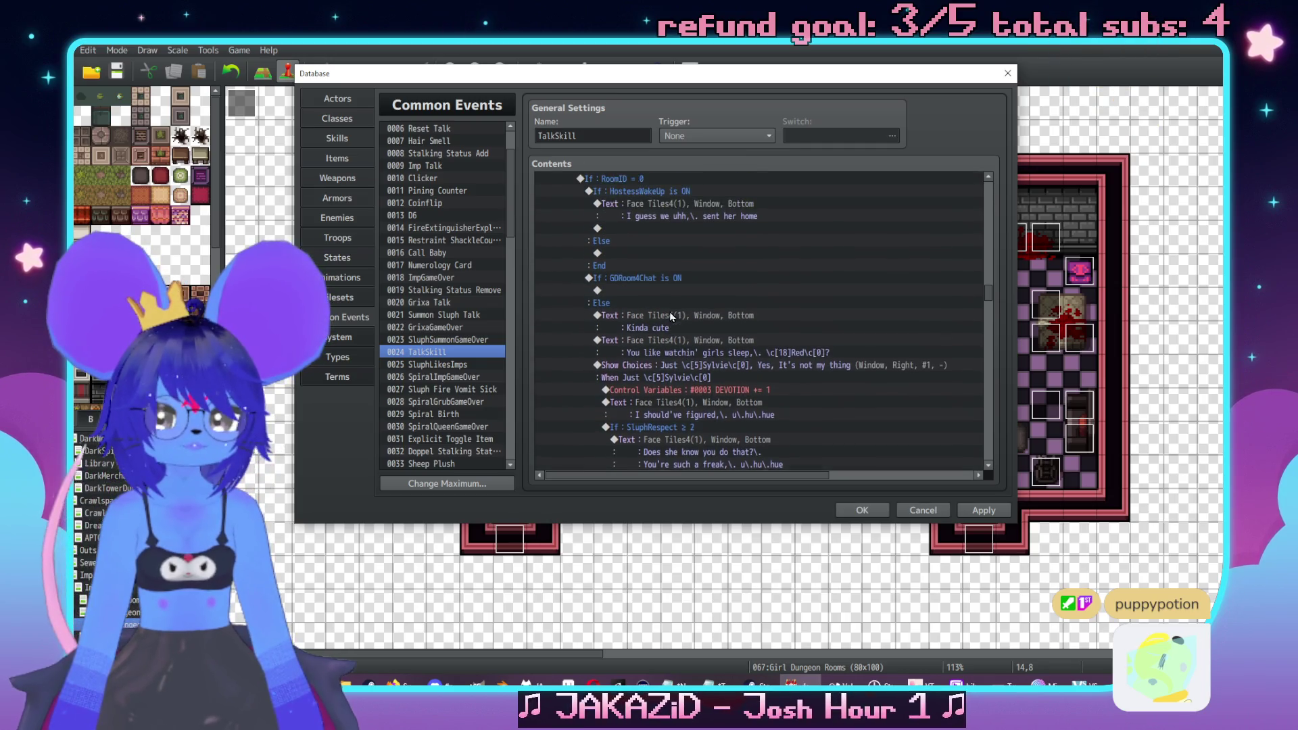
scroll(717, 348, "down", 8)
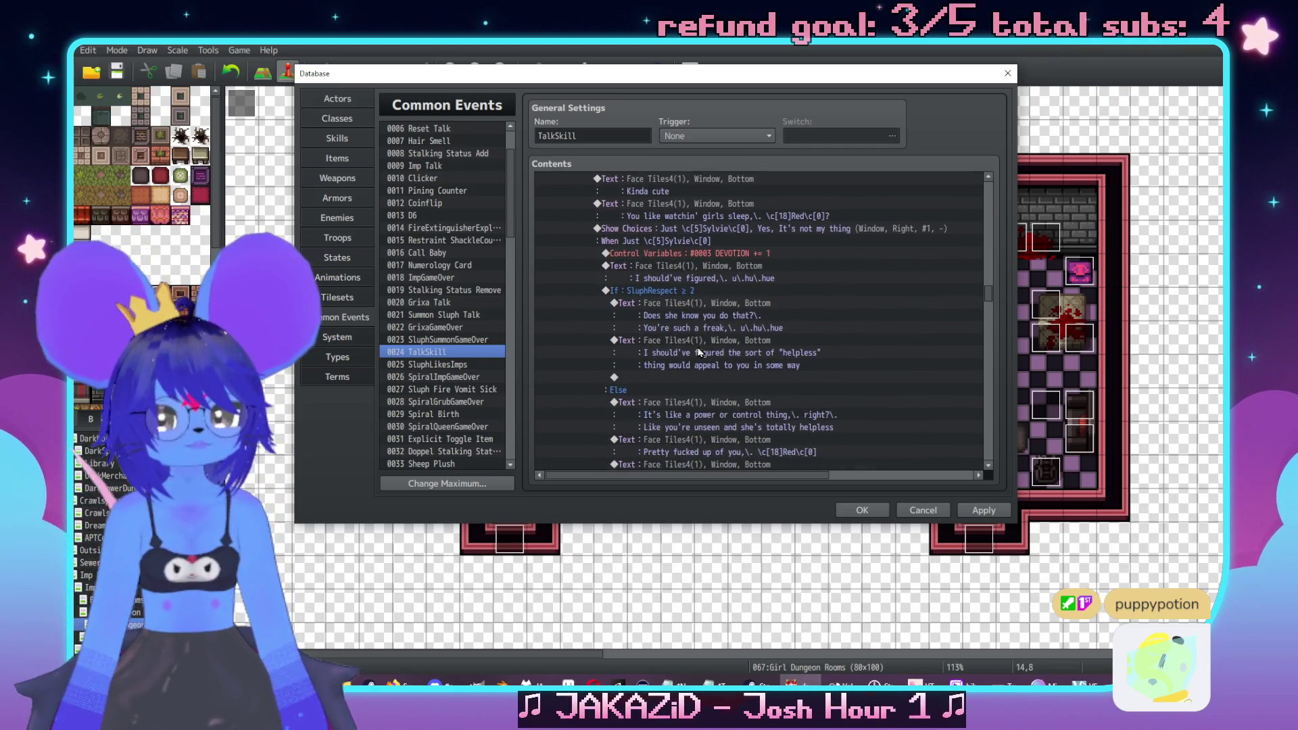
scroll(695, 349, "up", 5)
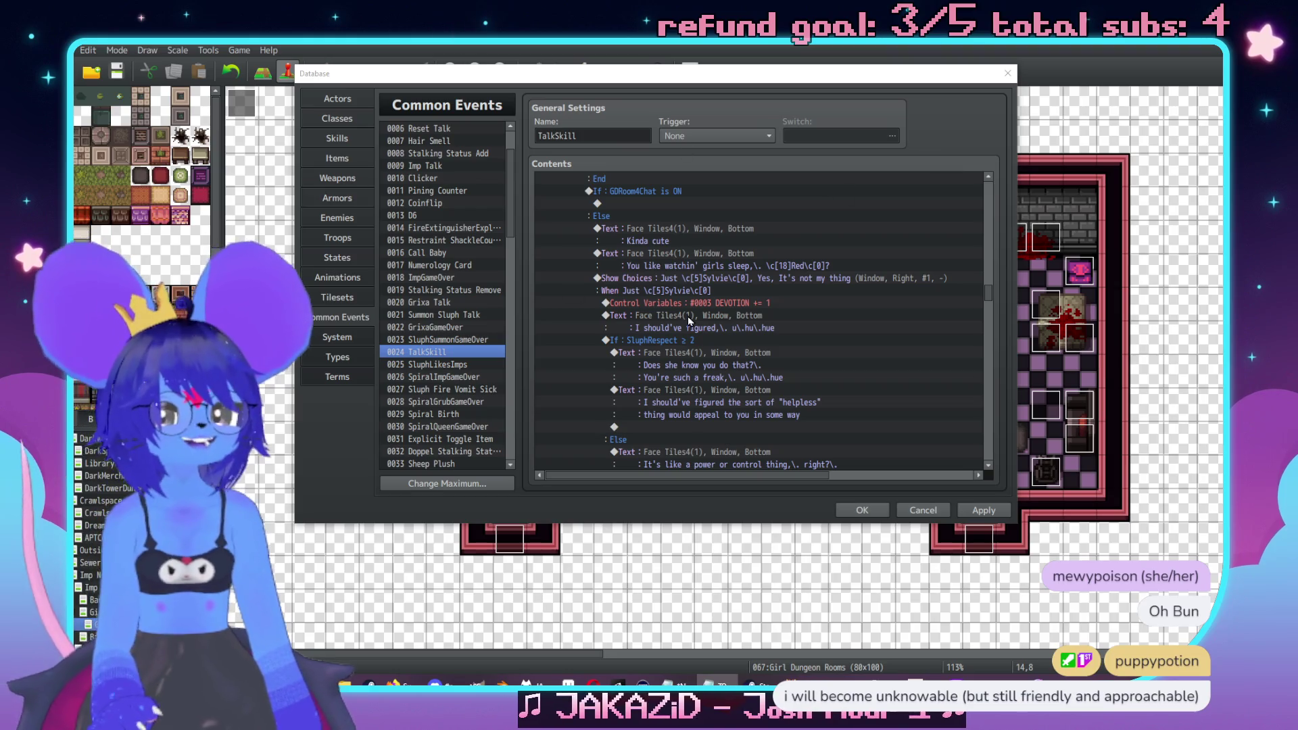
scroll(732, 306, "up", 2)
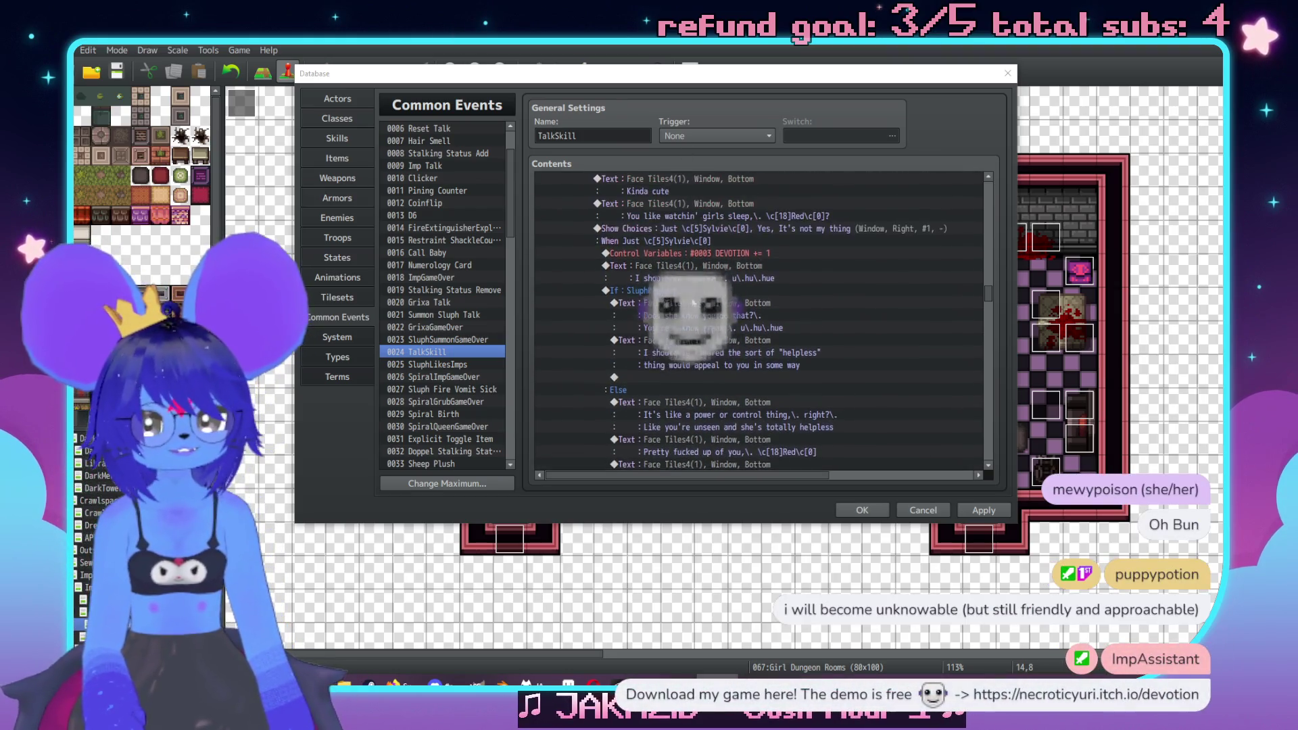
scroll(736, 306, "down", 2)
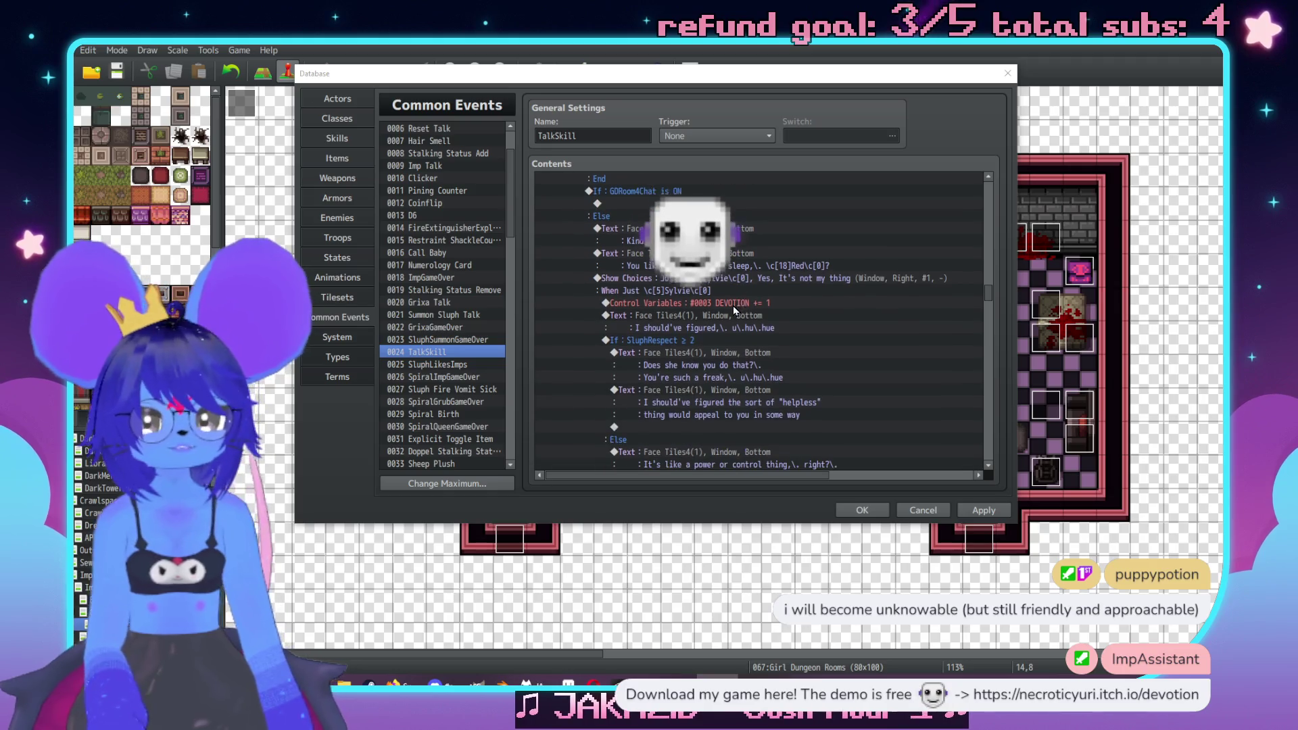
Change the SluphRespect ≥ 2 condition's threshold to 0
double_click(690, 342)
double_click(784, 282)
left_click(811, 430)
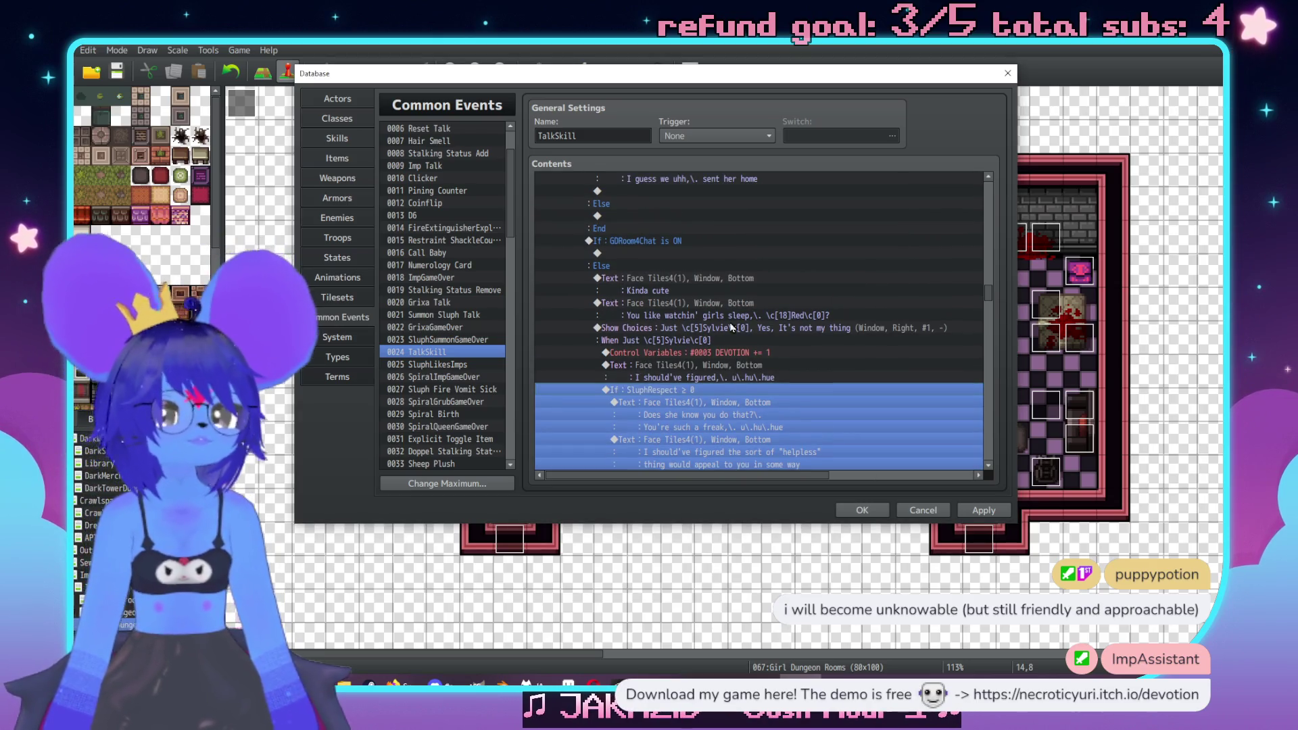
Copy the Kinda cute line into the GDRoom4Chat ON branch, reworded 'Soooo s\.leep\.y,\. u\.hu\.hue'
left_click(678, 289)
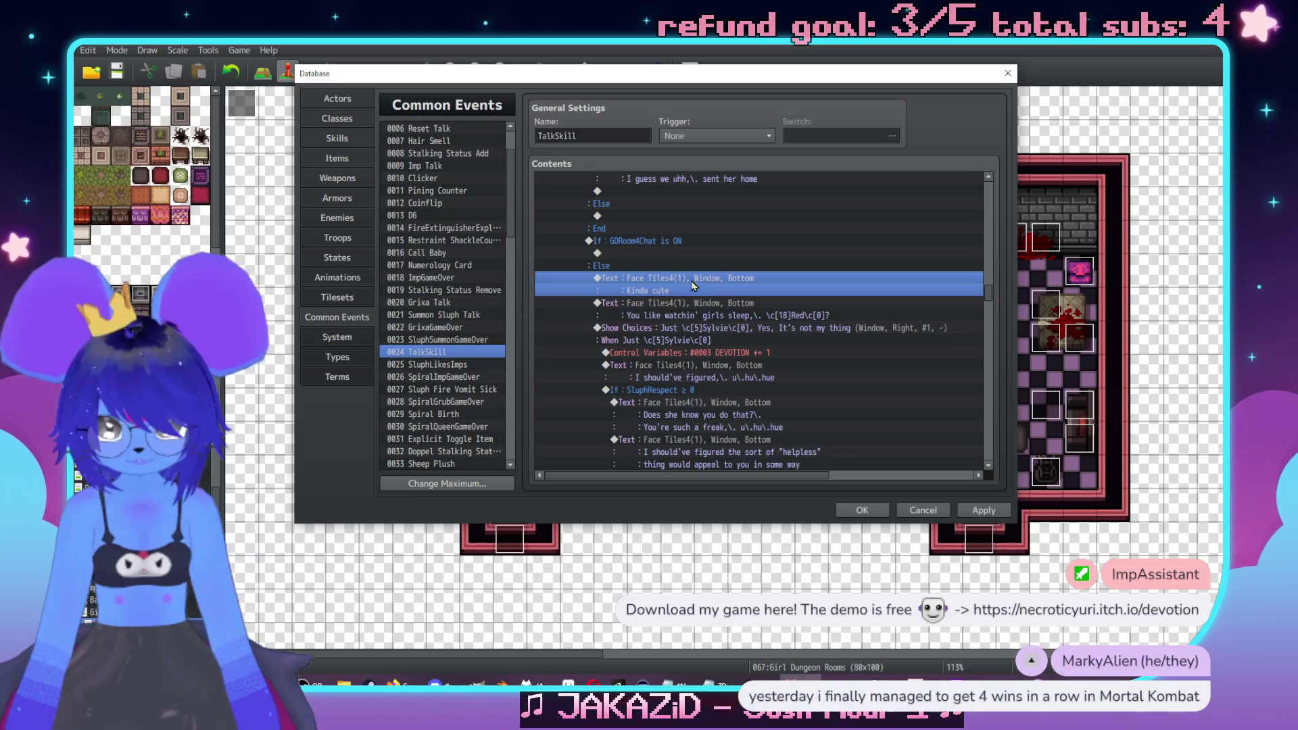
left_click(661, 254)
key("ctrl+v")
double_click(680, 254)
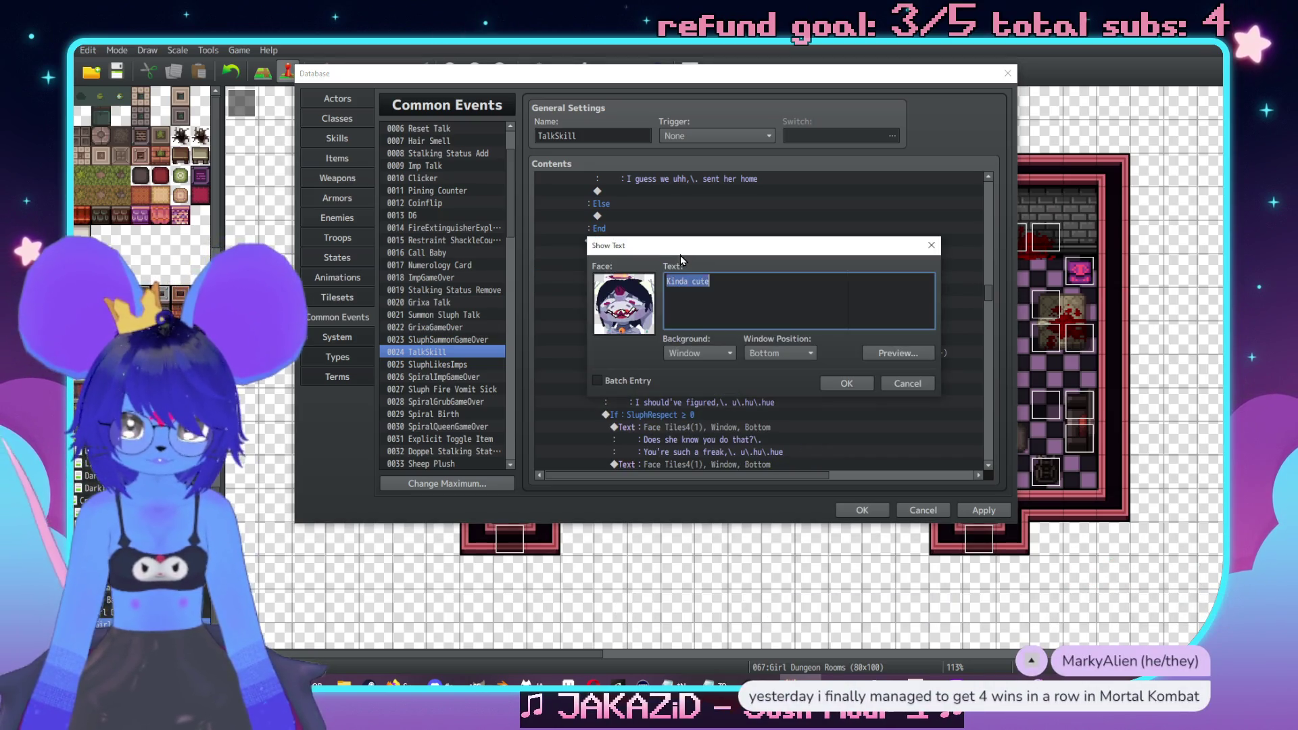
type("oo s\\.")
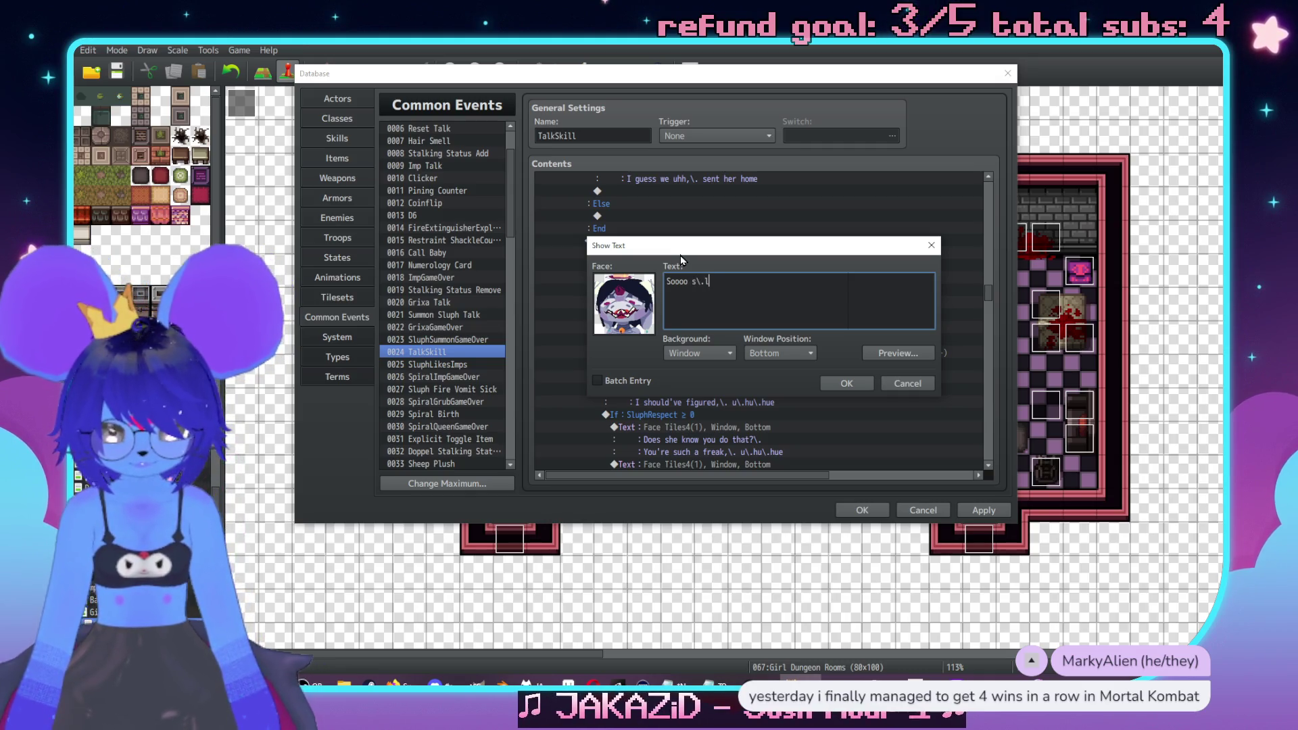
type("leep\\.y,\\. u\\.h")
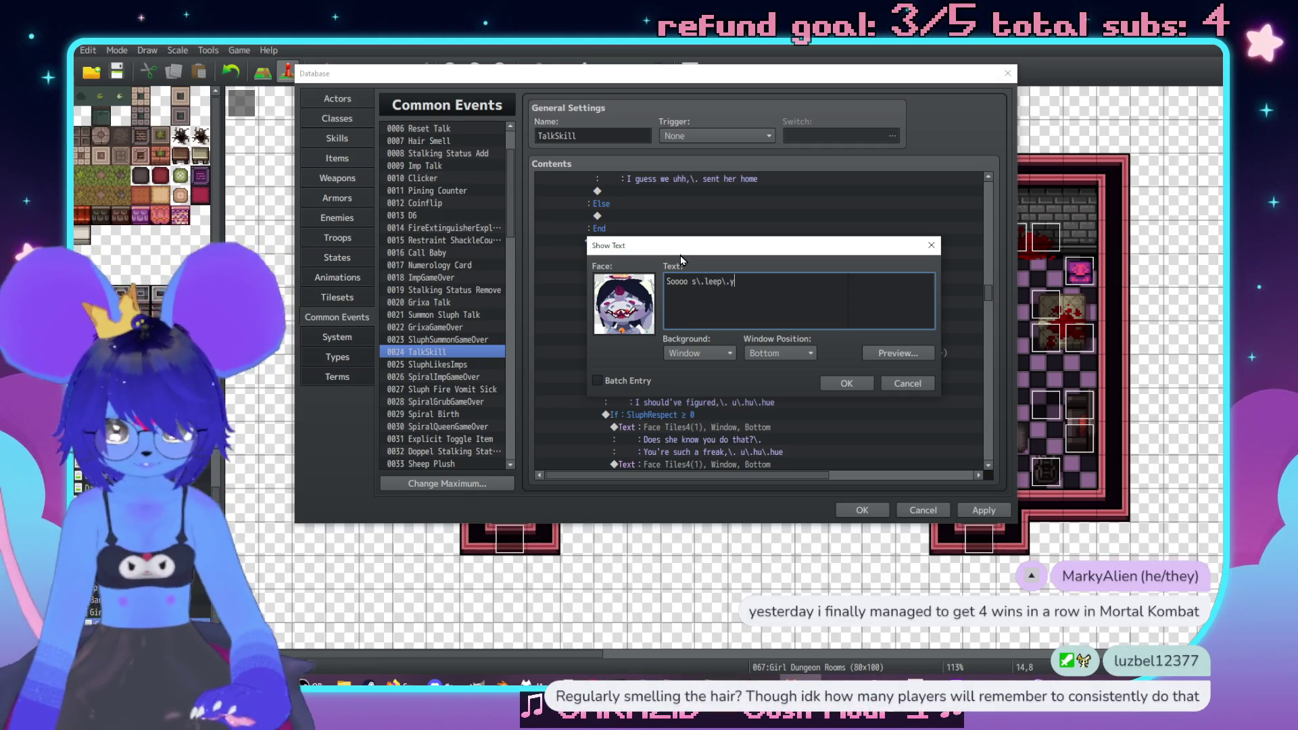
type("u\\.hue")
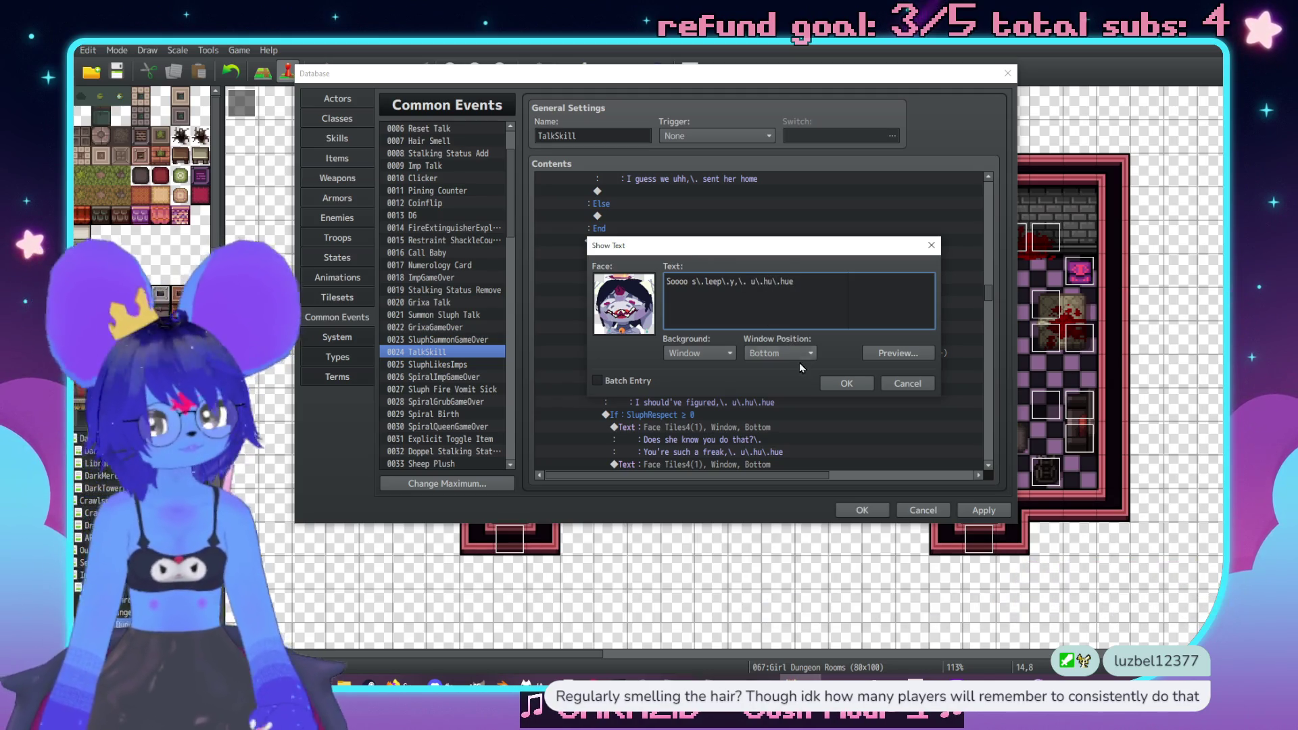
left_click(845, 382)
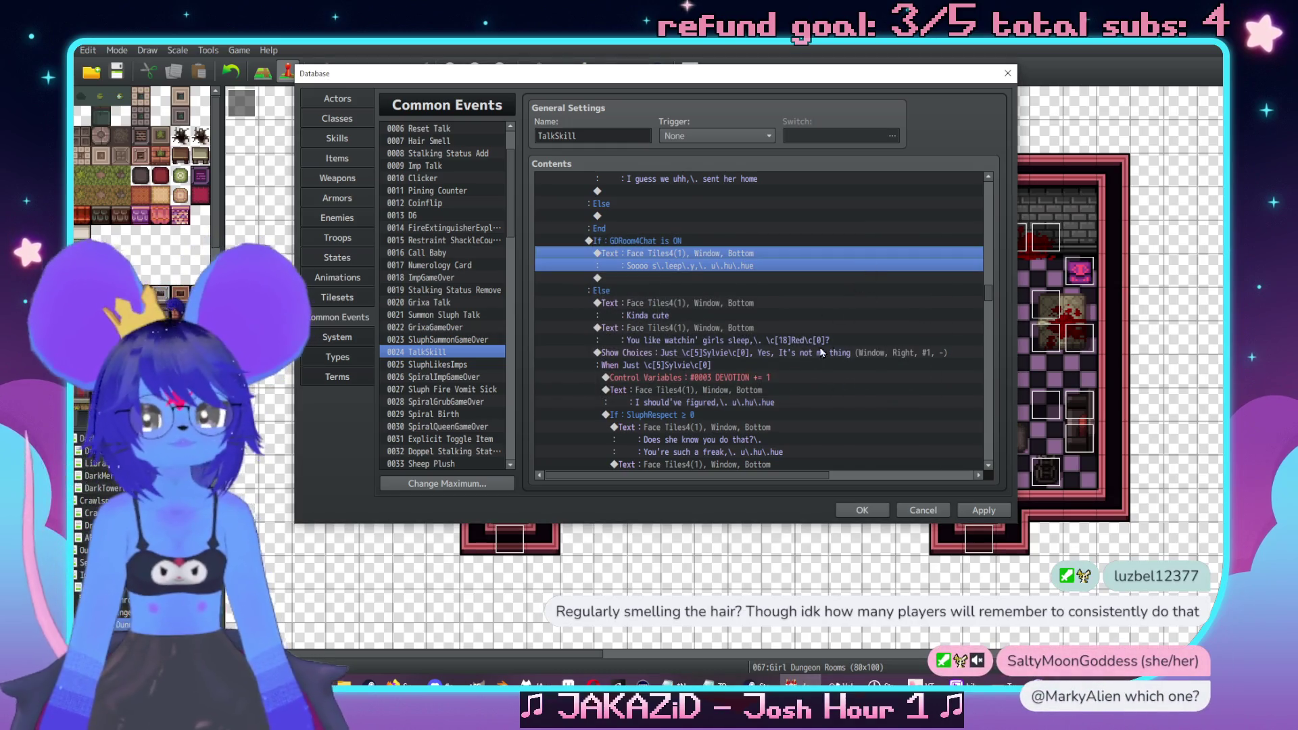
scroll(703, 276, "up", 3)
Begin a face message below the hostess wake-up line, then discard it without adding anything
double_click(733, 295)
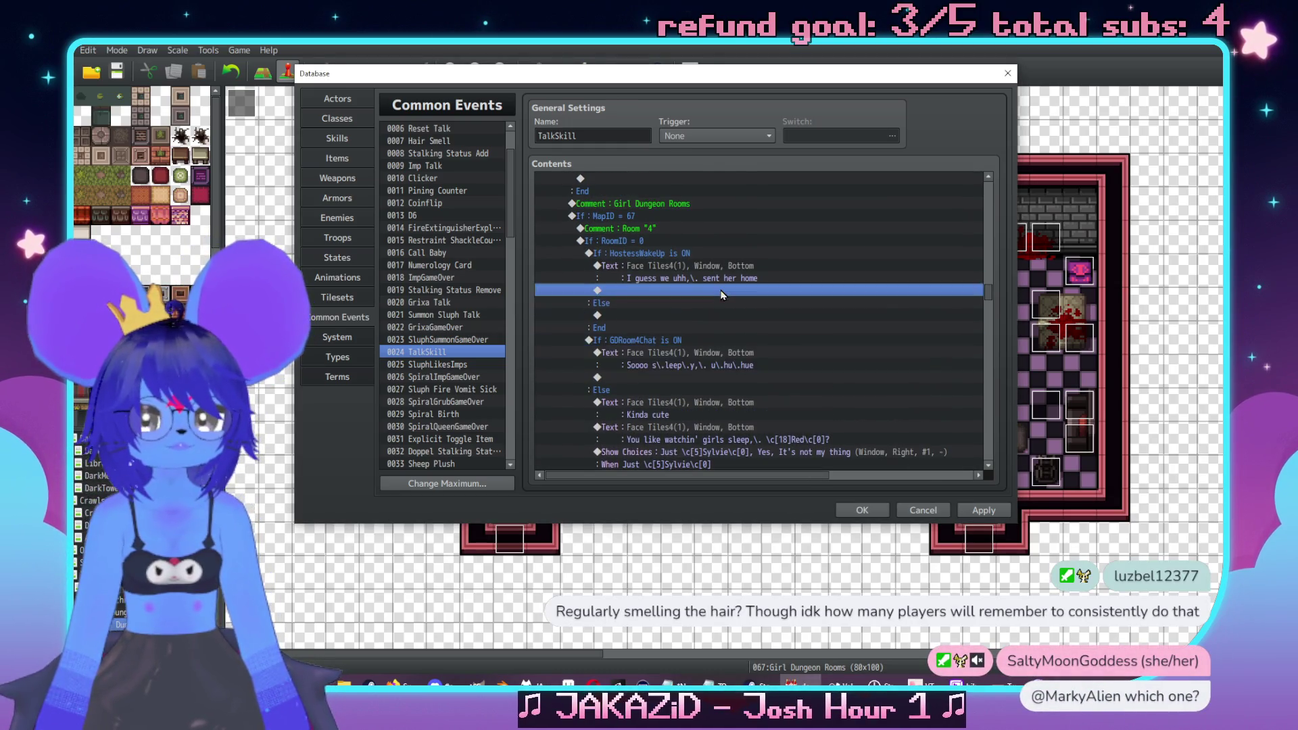
left_click_drag(769, 123, 1059, 123)
left_click(892, 178)
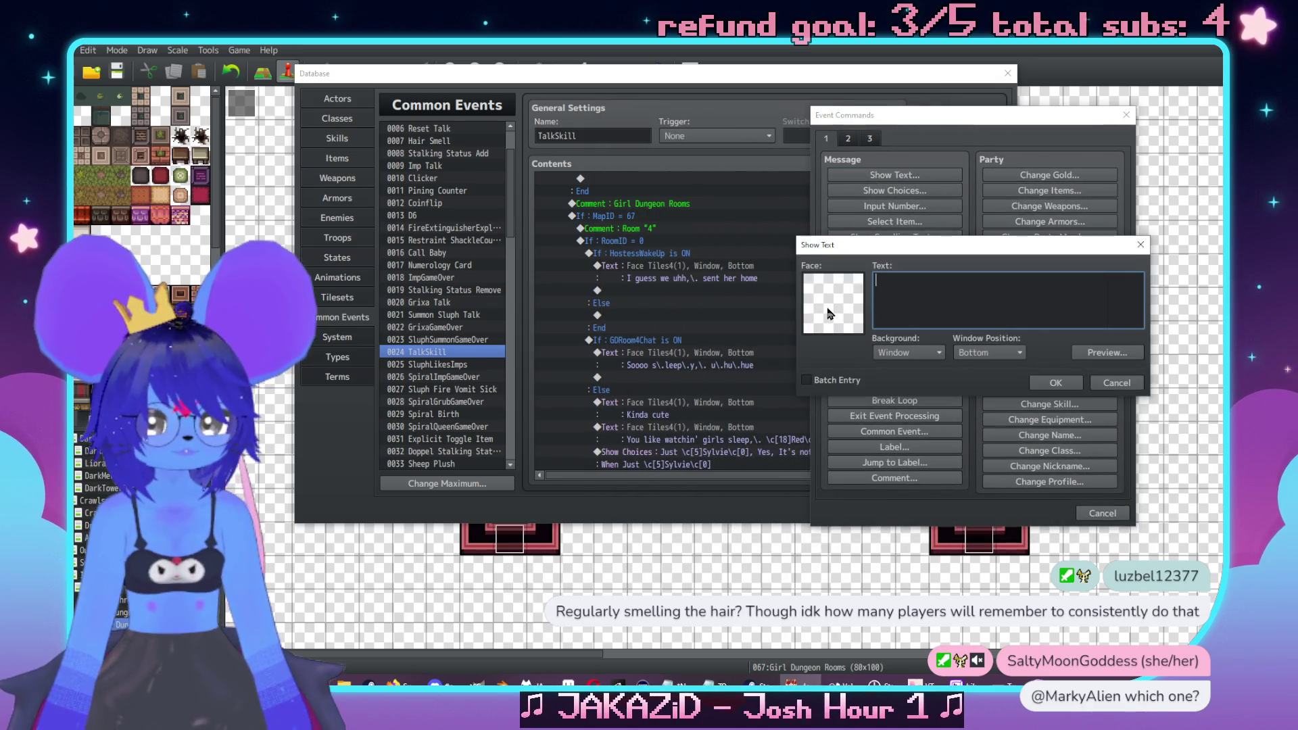
double_click(833, 303)
left_click(844, 246)
double_click(985, 217)
left_click(931, 285)
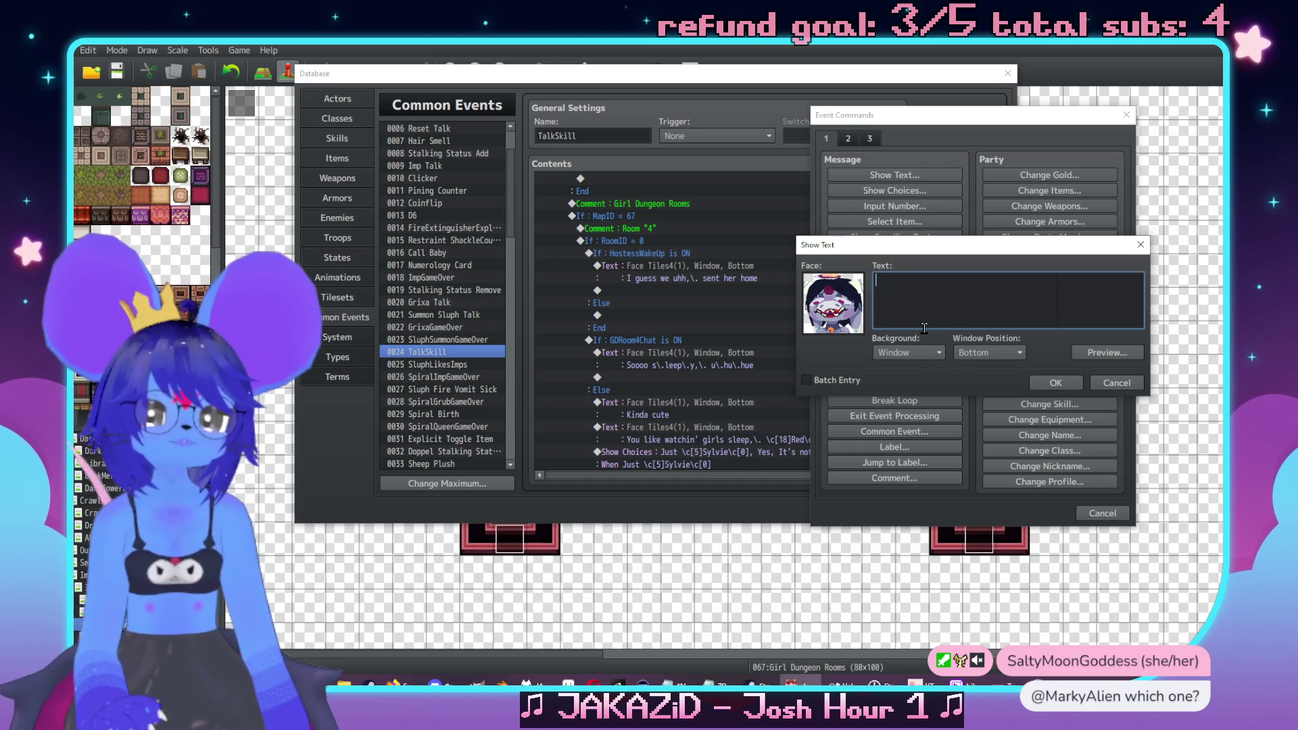
left_click(1098, 388)
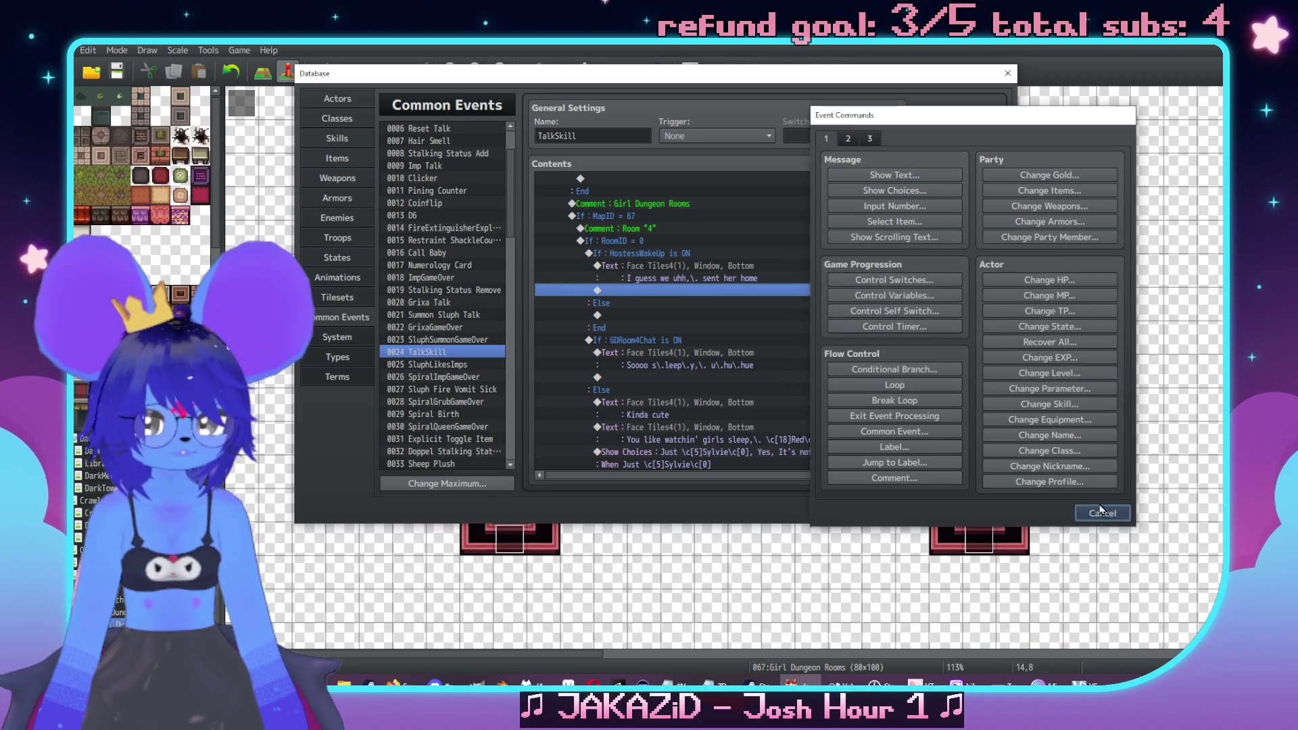
left_click(1102, 513)
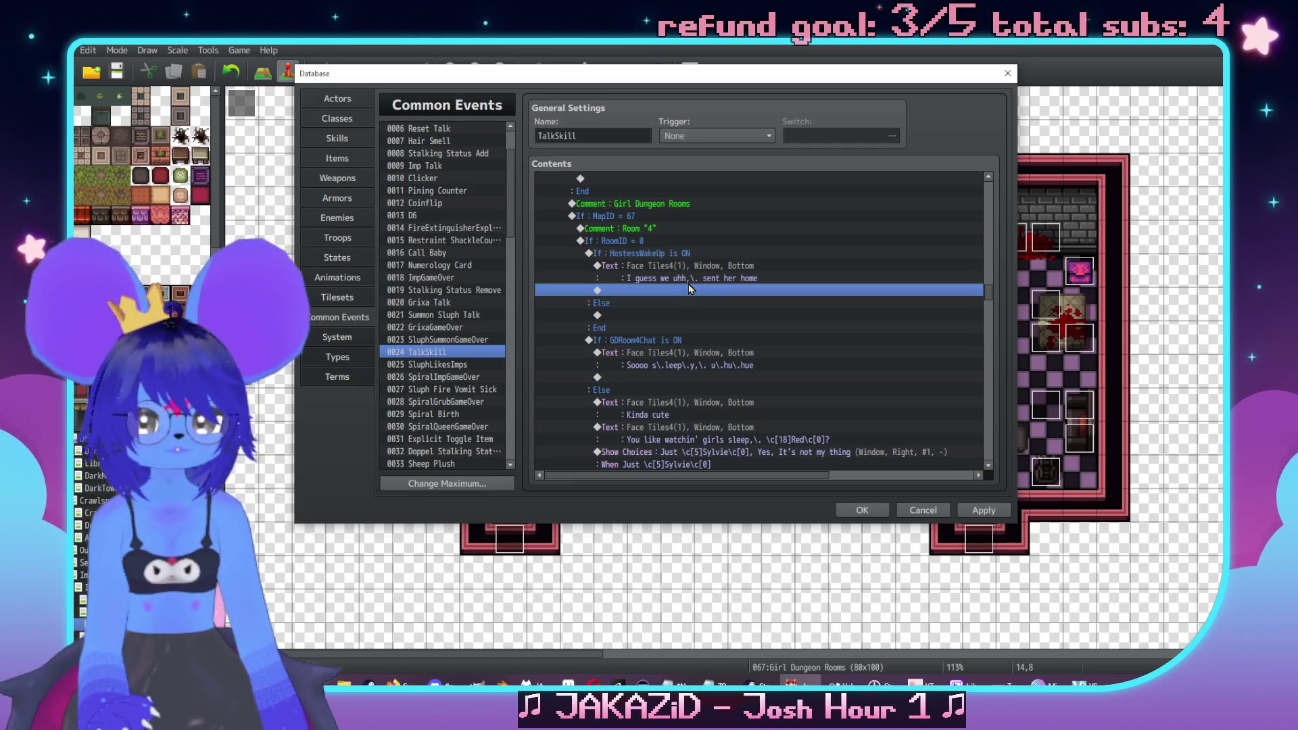
mouse_move(648, 77)
left_mouse_down()
mouse_move(1048, 84)
mouse_move(721, 76)
left_mouse_up()
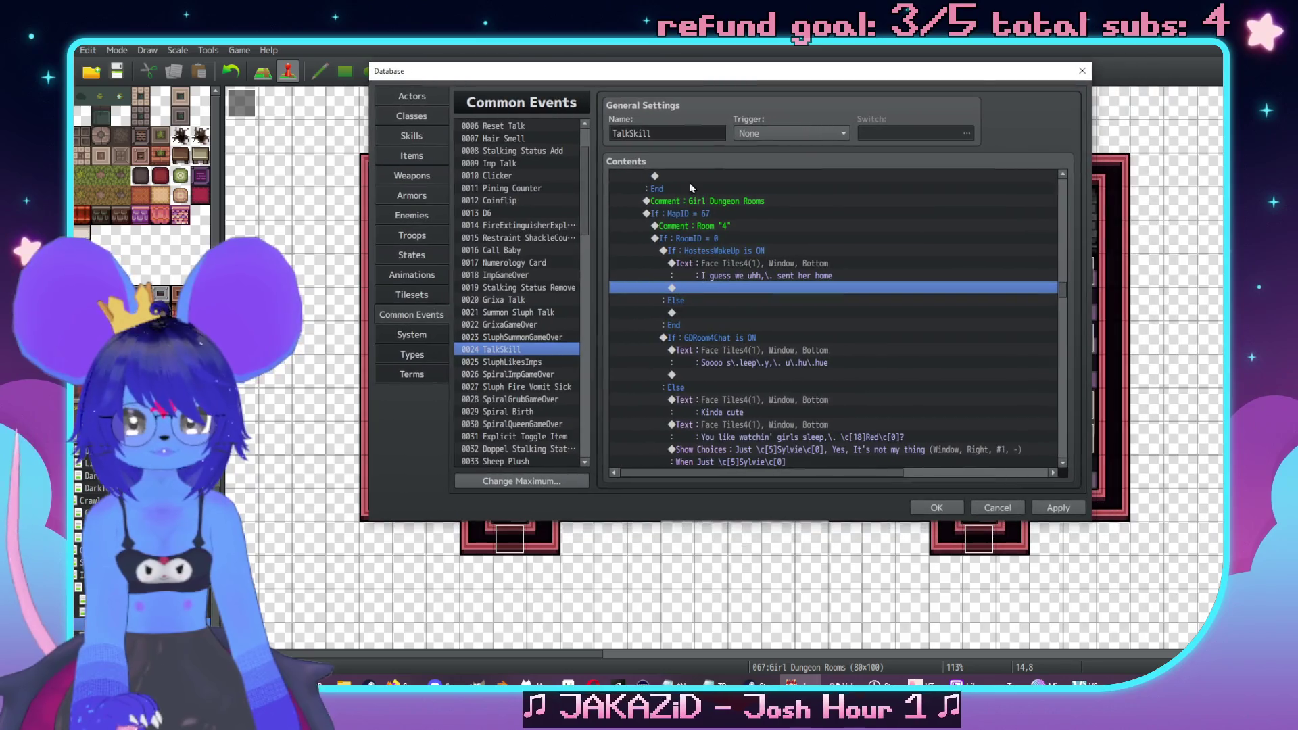
Add a Tiles4-face message: 'I'm normally tolerant of squalor… the mess in here is getting to me'
double_click(701, 285)
left_click(738, 167)
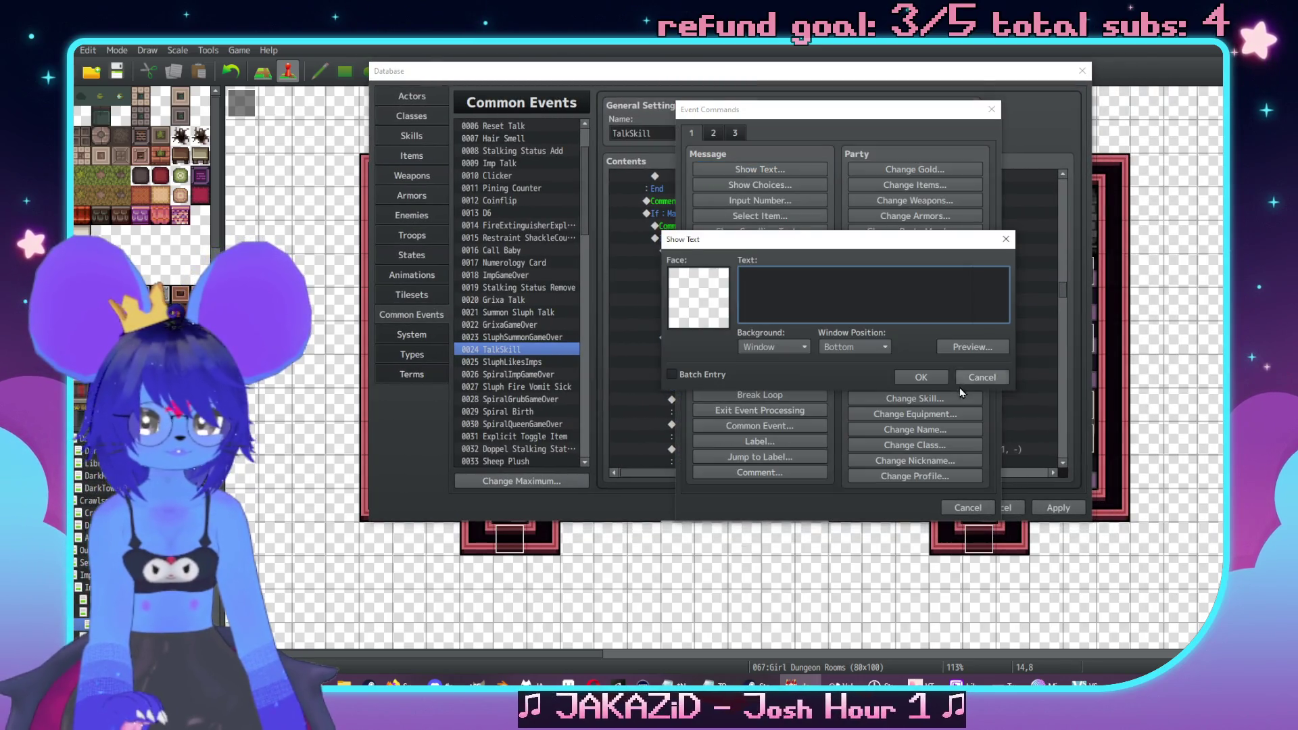
left_click(960, 378)
left_click(760, 169)
double_click(668, 289)
left_click(679, 241)
double_click(784, 210)
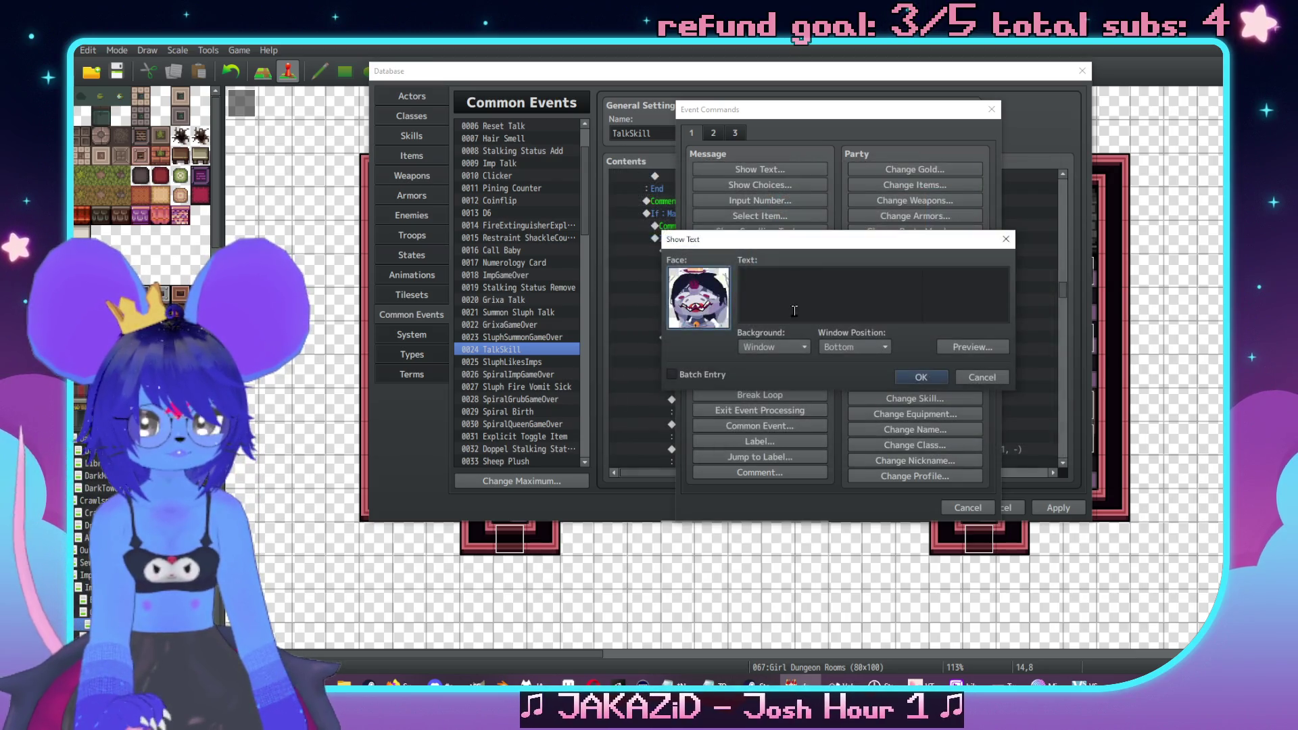
left_click(794, 311)
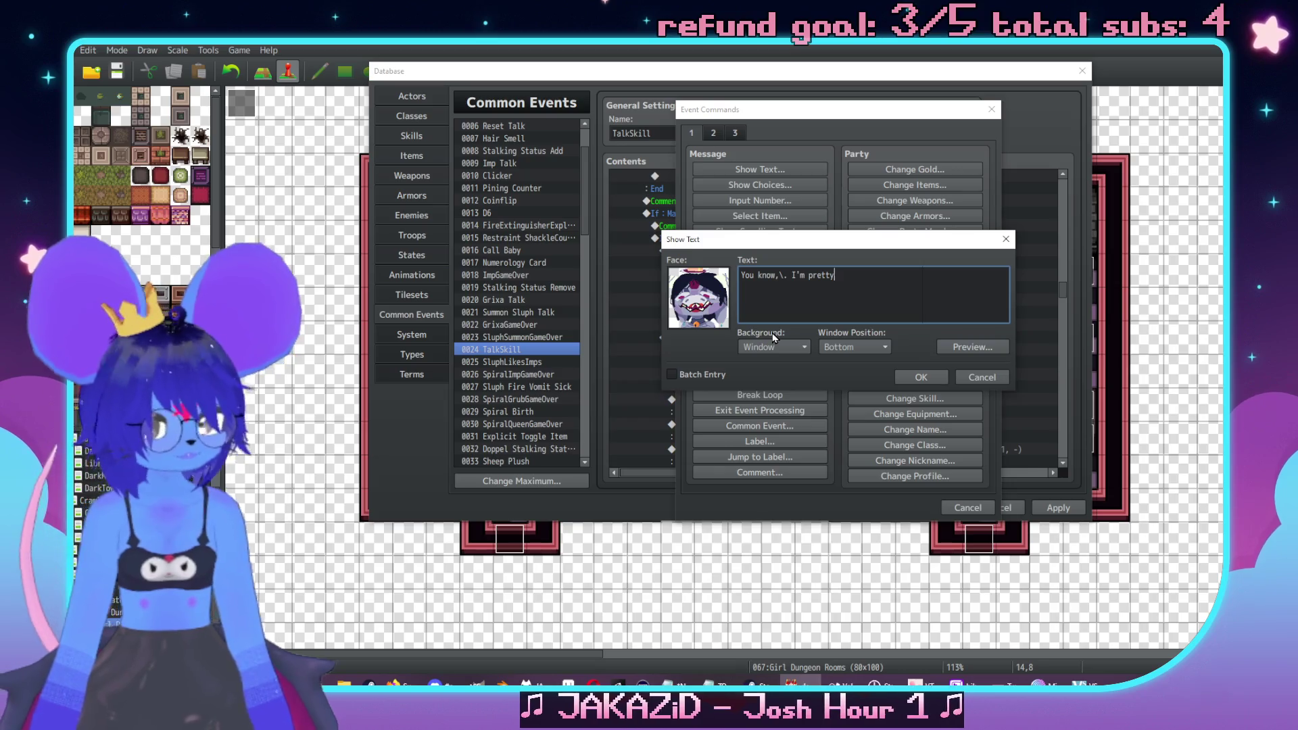
type("ally toleran")
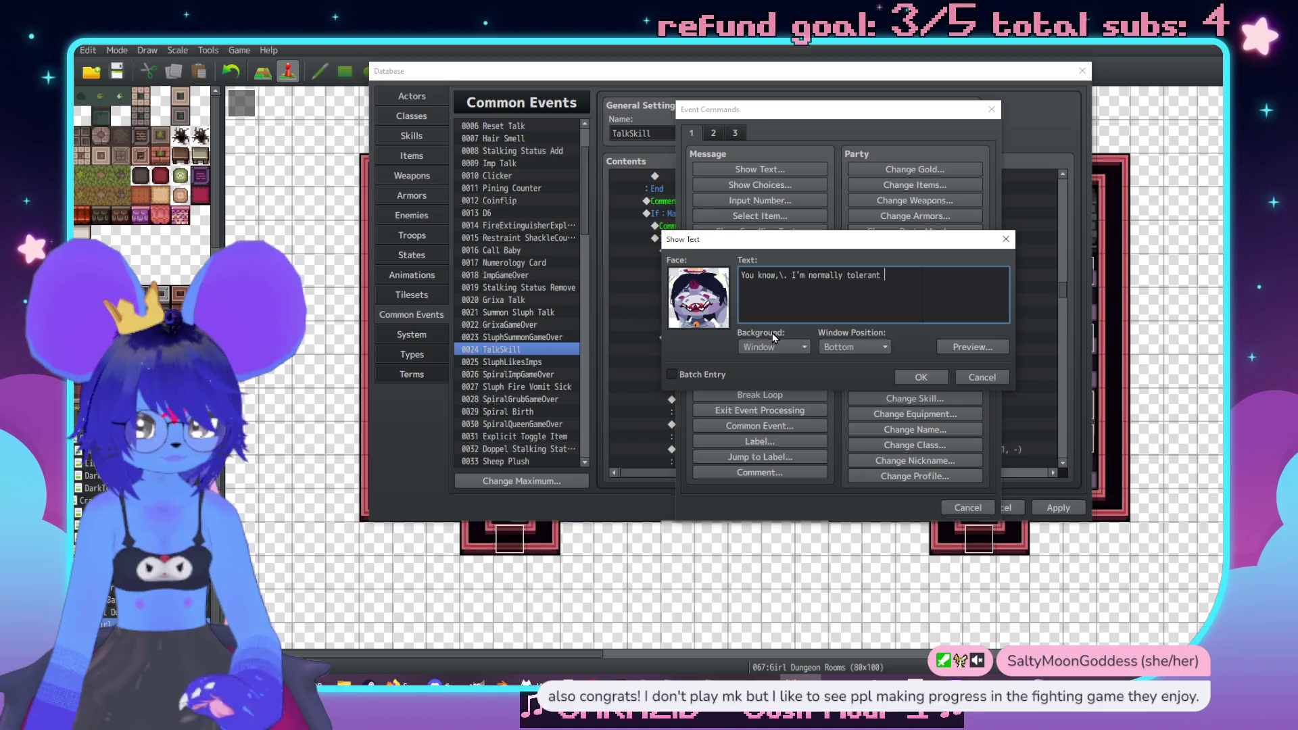
type("t of squalor,\\.")
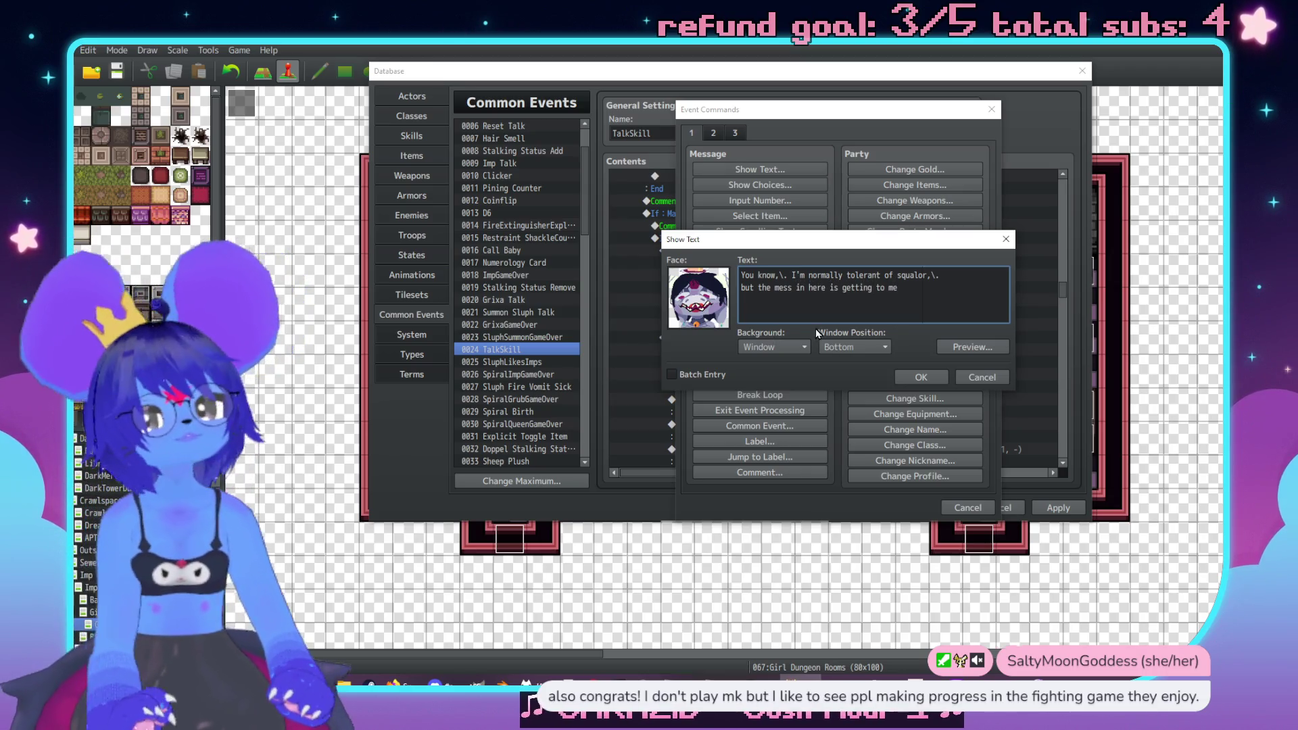
left_click(927, 380)
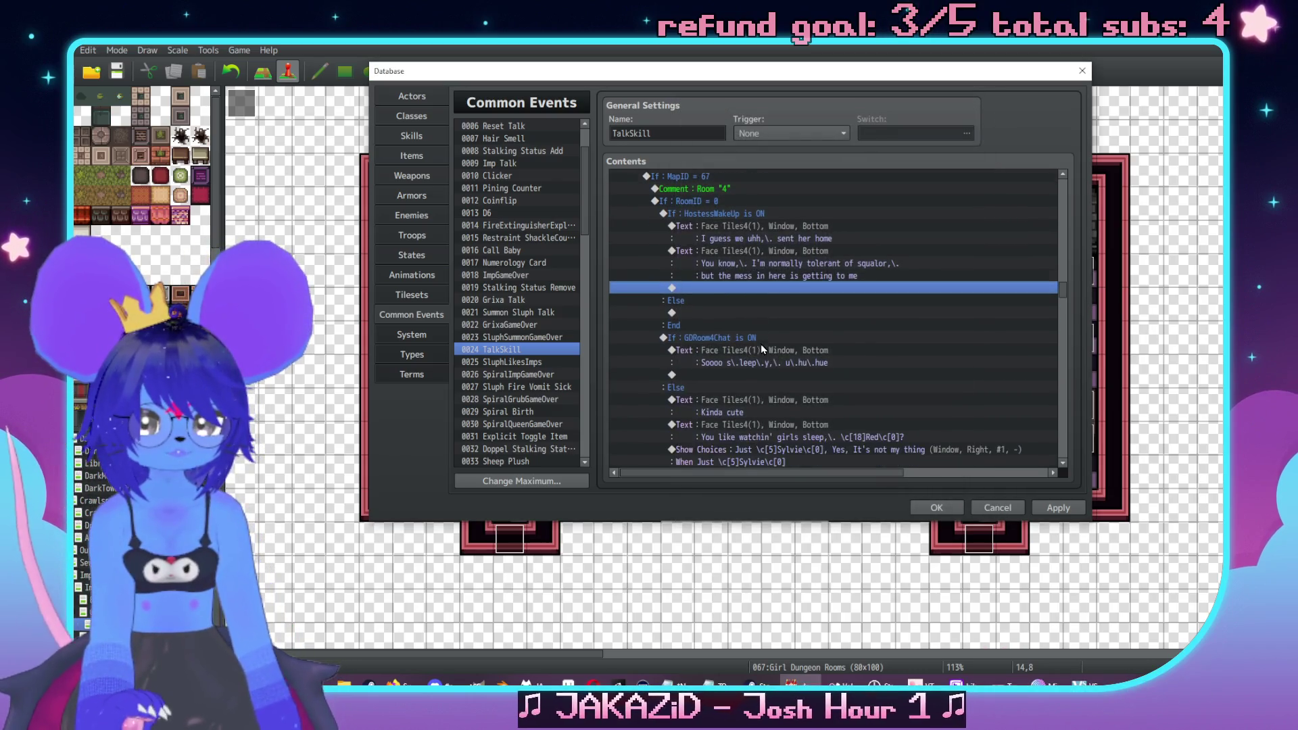
Add a Tiles4-face message starting 'I'd at least pick up the bottles and uhh,\.'
double_click(781, 292)
left_click(769, 183)
left_click(928, 388)
left_click(771, 173)
double_click(700, 289)
left_click(675, 242)
double_click(824, 213)
left_click(804, 293)
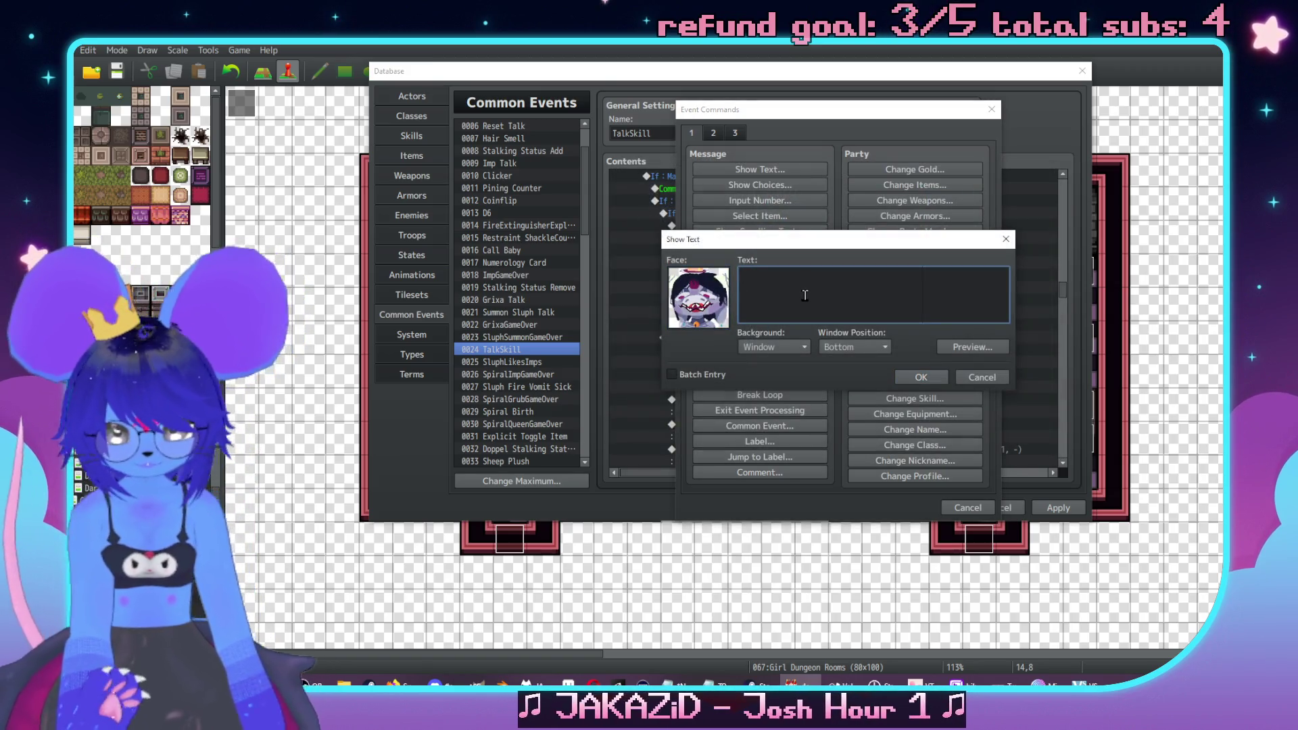
type("I'd at oeat least pick u")
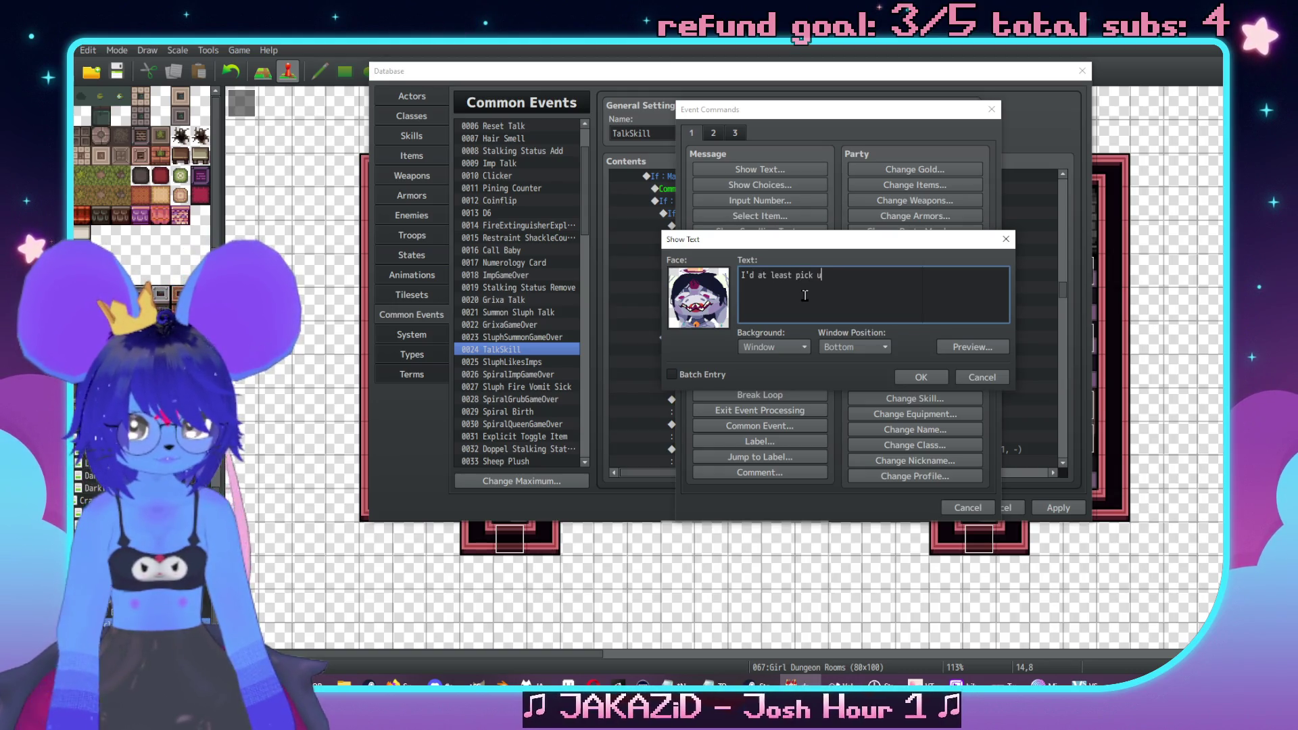
type("p the bottles and")
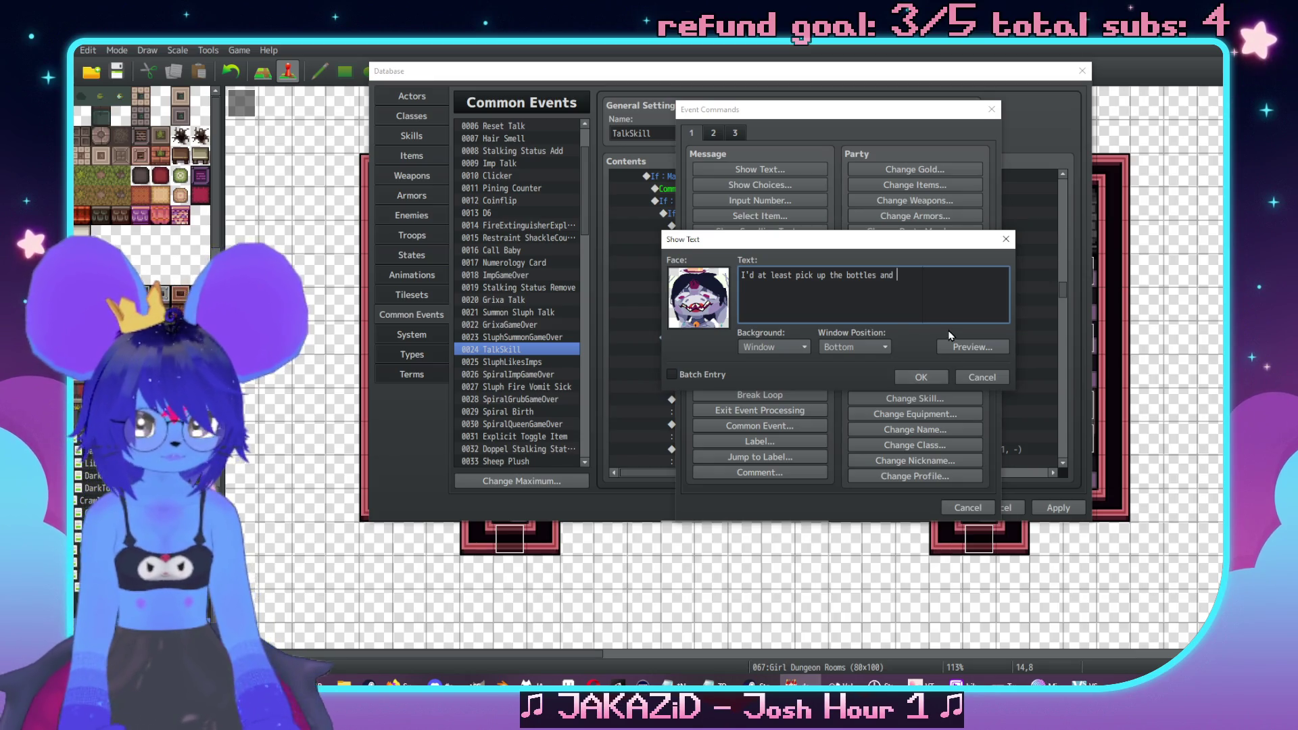
type("uhh,\\.")
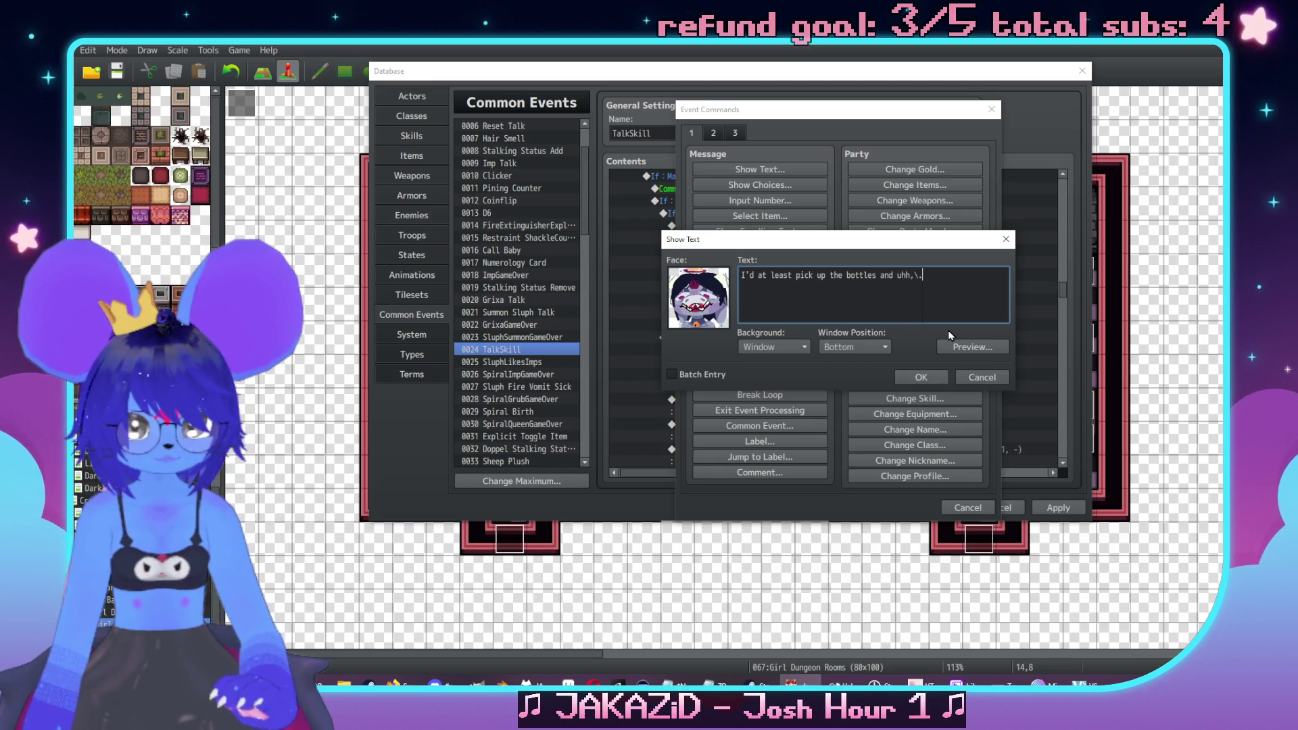
left_click(920, 377)
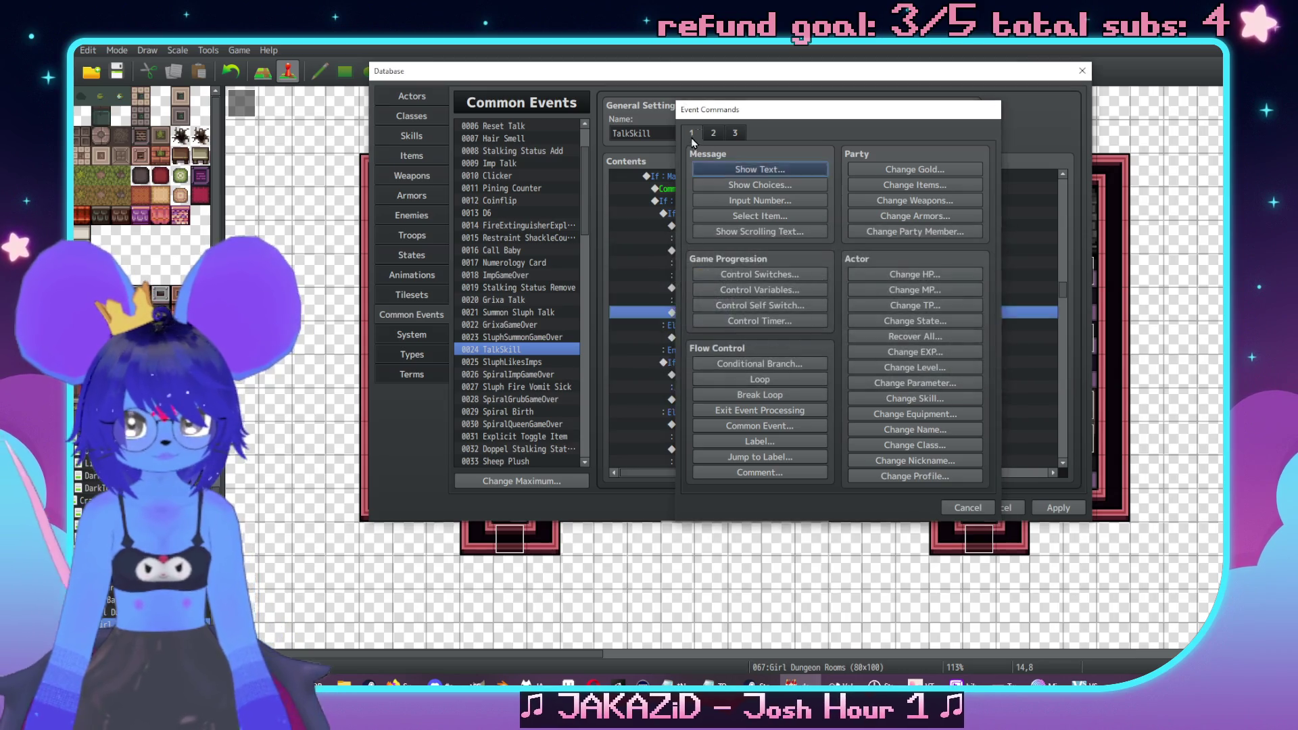
Finish the bottles message with the second line 'toppled stools I guess'
mouse_move(769, 73)
left_mouse_down()
mouse_move(1051, 81)
mouse_move(805, 80)
left_mouse_up()
double_click(916, 308)
type("I'd at least pick up the bottles and uhh,\\.")
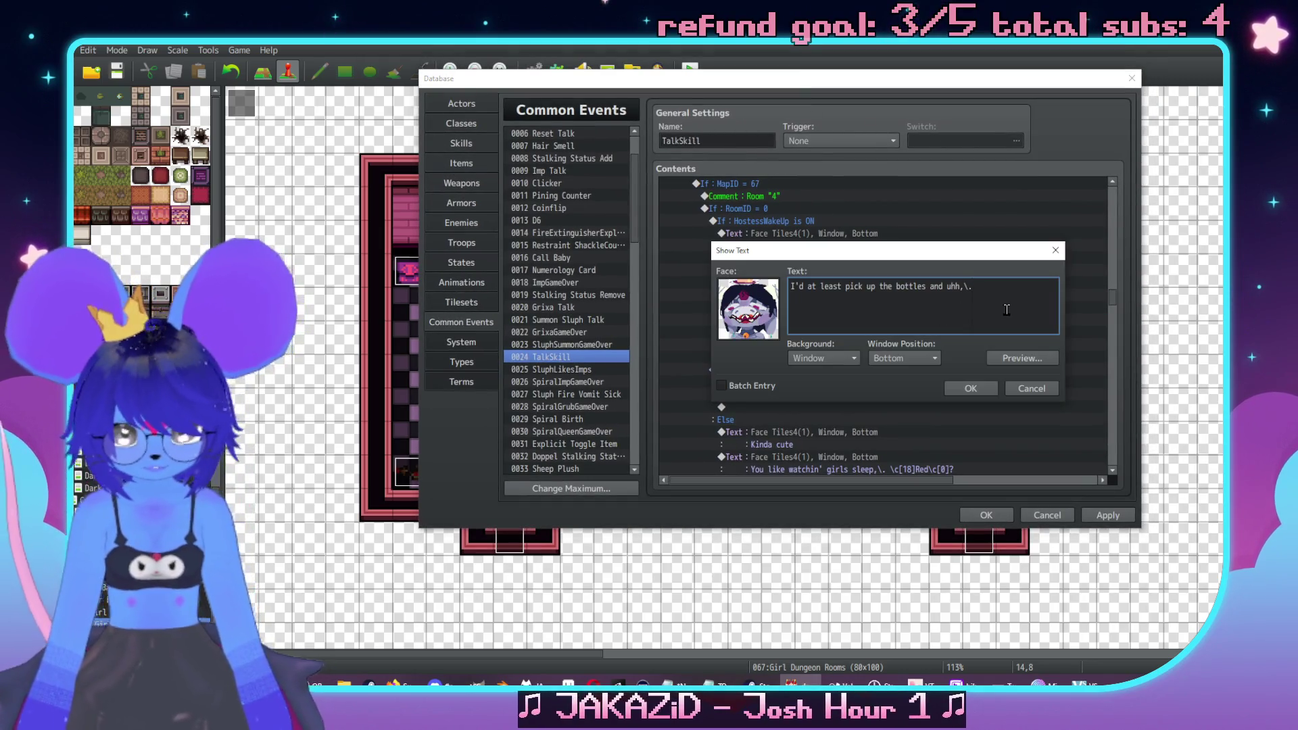
type("toppled stools I gue")
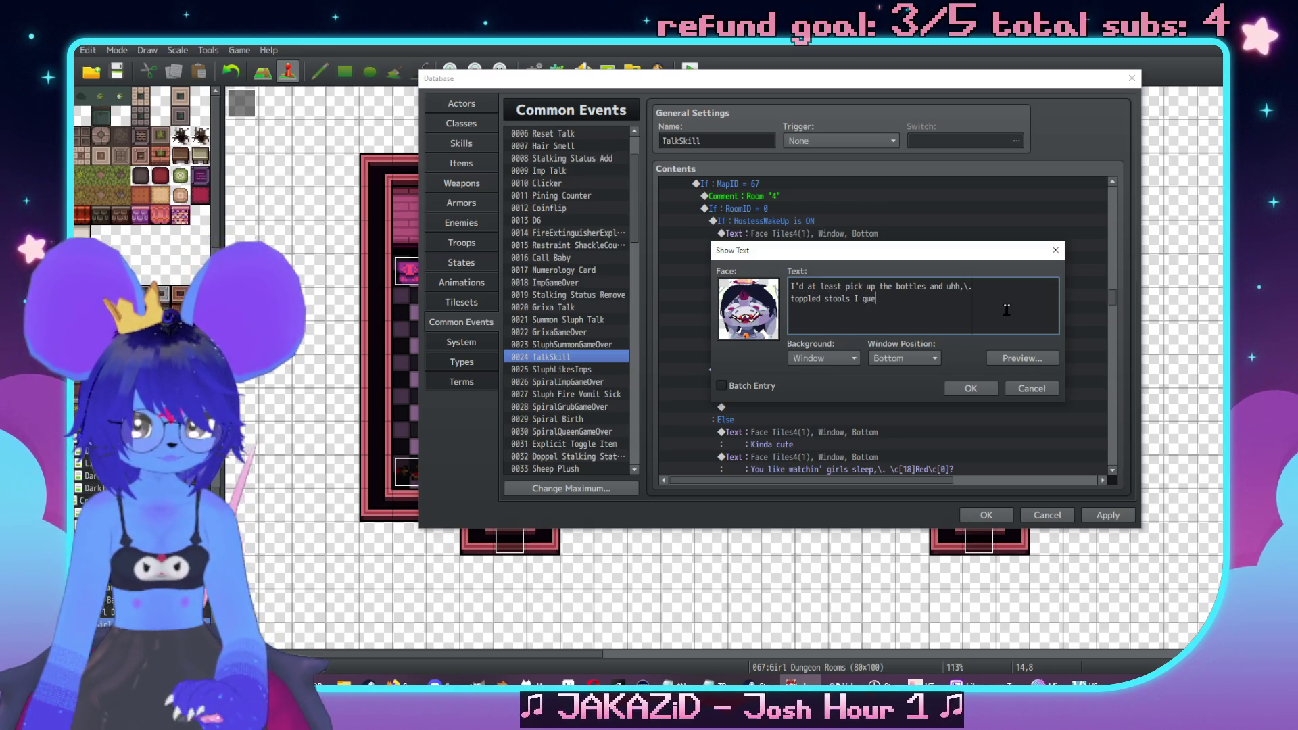
type("ss")
left_click(959, 388)
Insert a conditional branch under When Yes checking variable SluphRespect ≤ 0
scroll(968, 383, "down", 10)
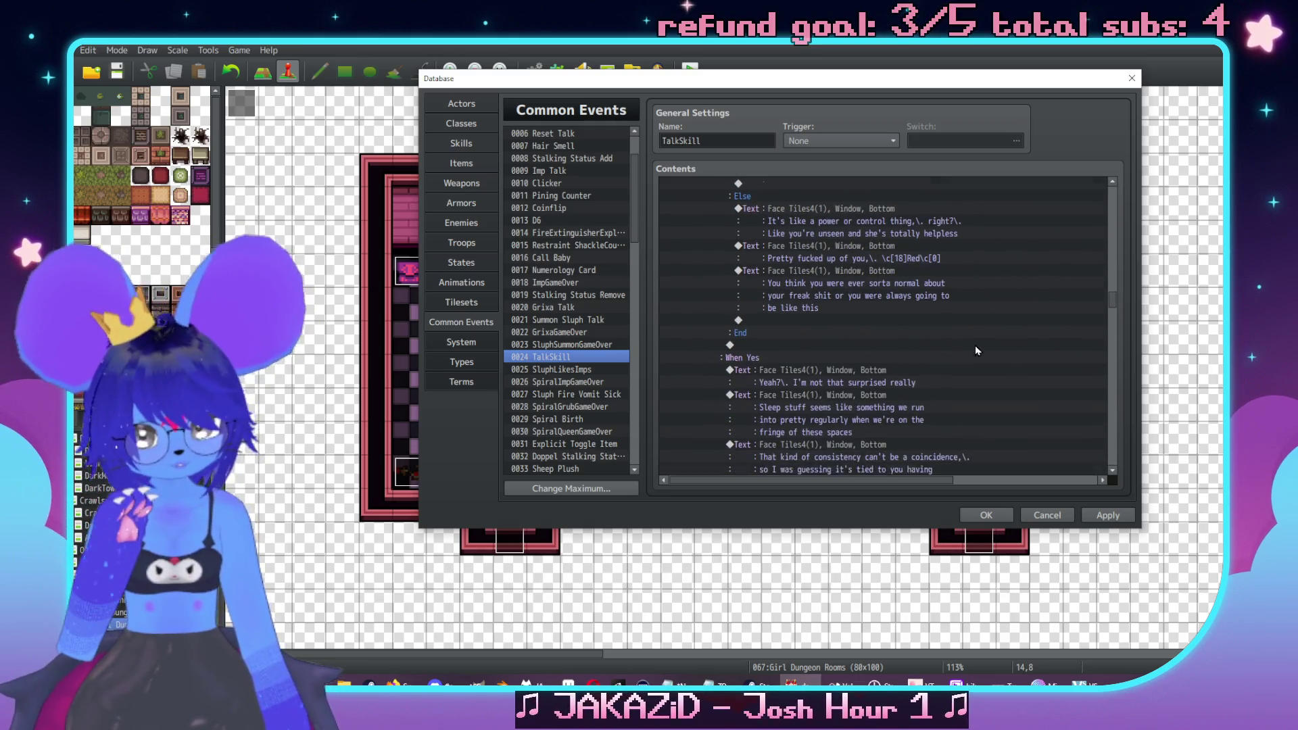
scroll(976, 345, "down", 1)
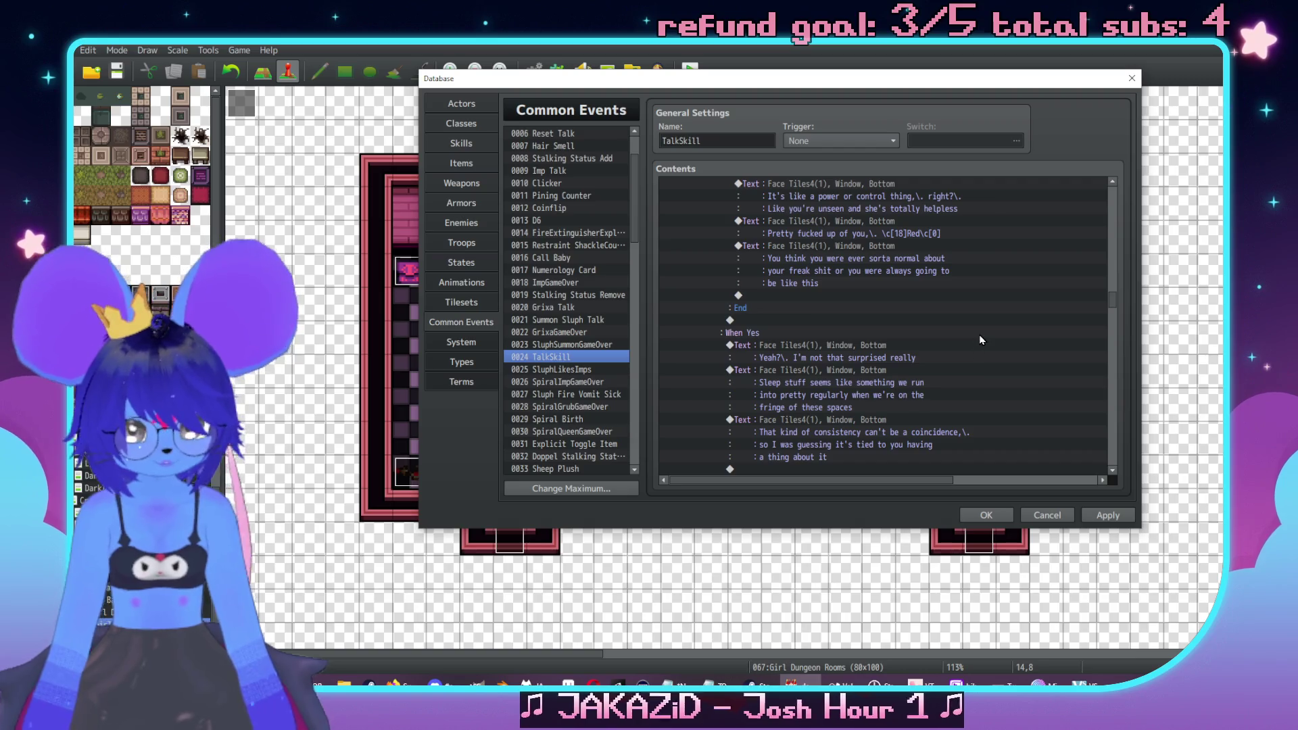
left_click(885, 365)
key("Insert")
left_click_drag(887, 120, 1013, 104)
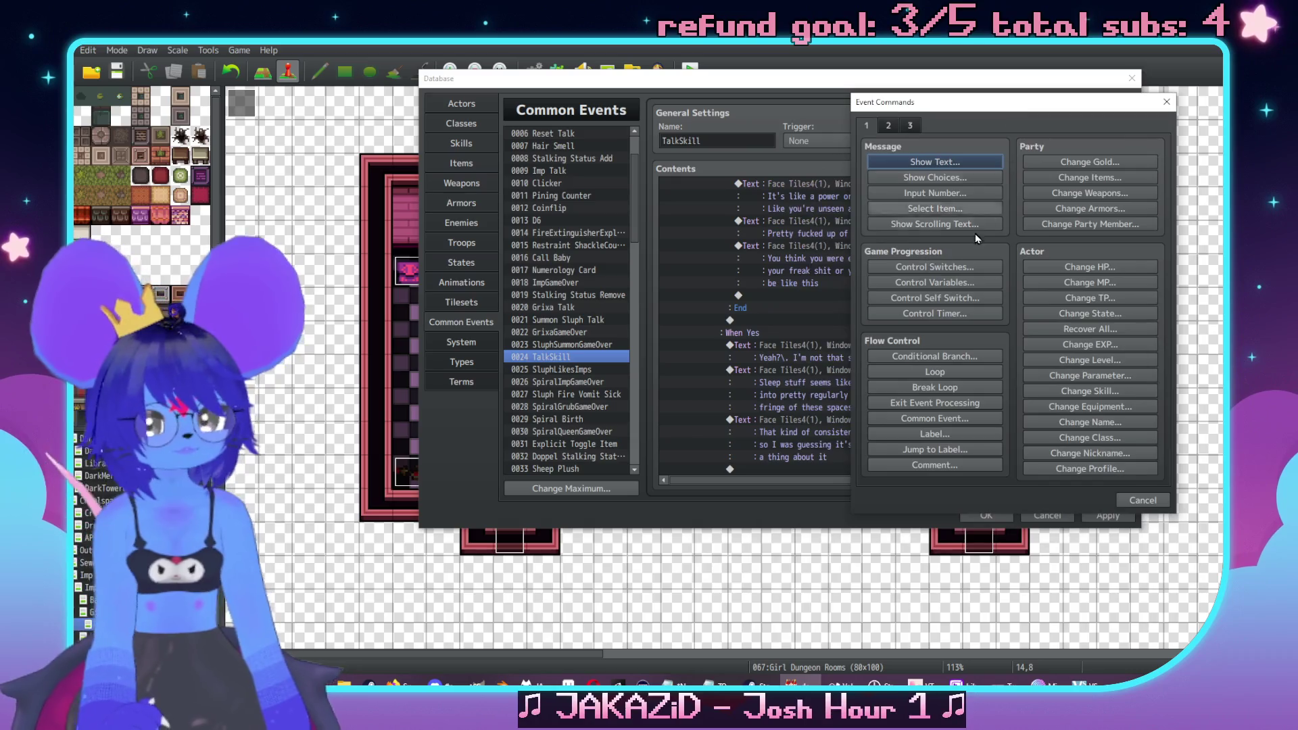
left_click(947, 358)
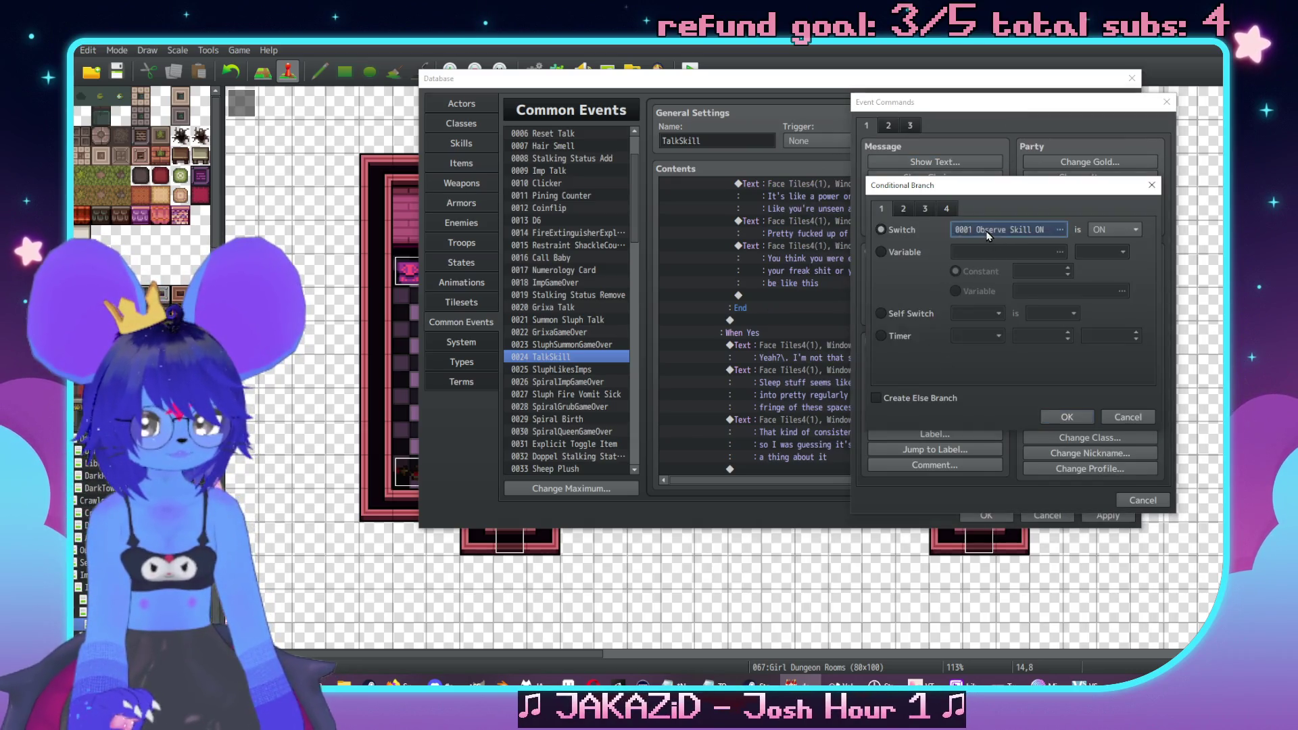
left_click(1060, 229)
left_click(1075, 461)
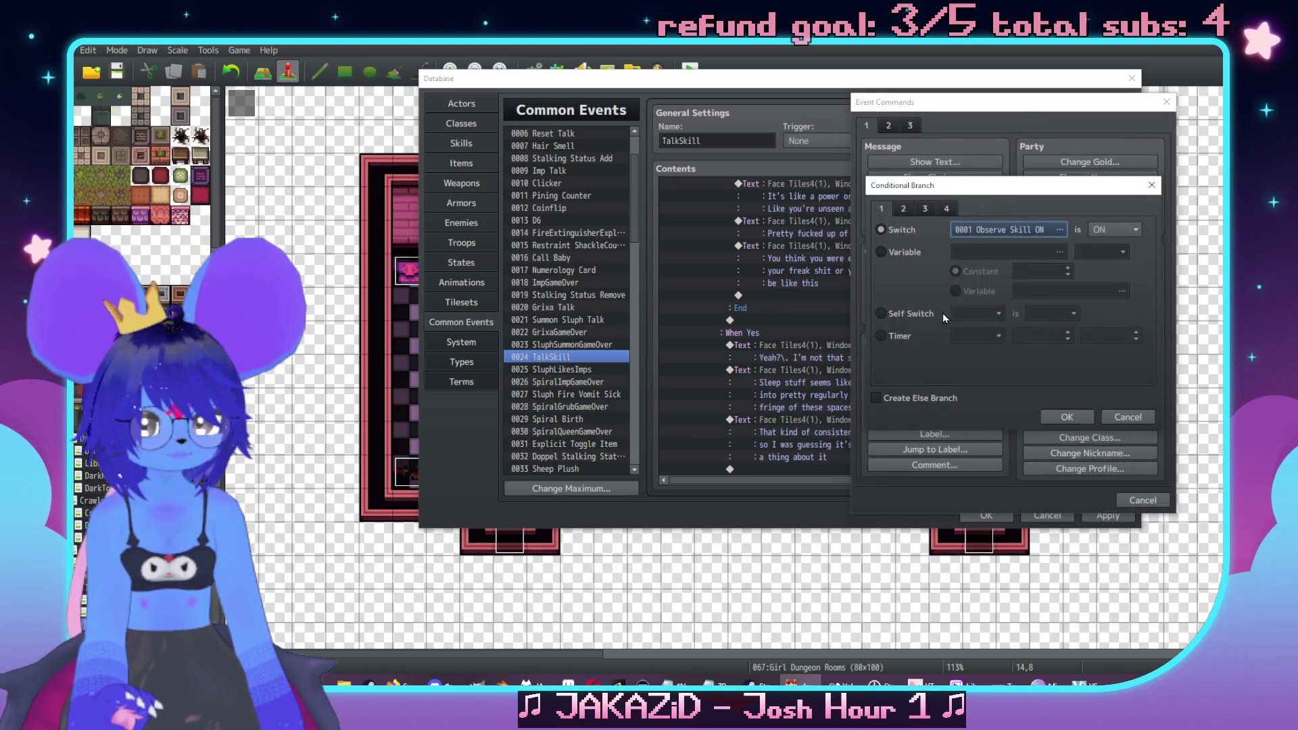
left_click(906, 253)
left_click(1059, 252)
double_click(1056, 383)
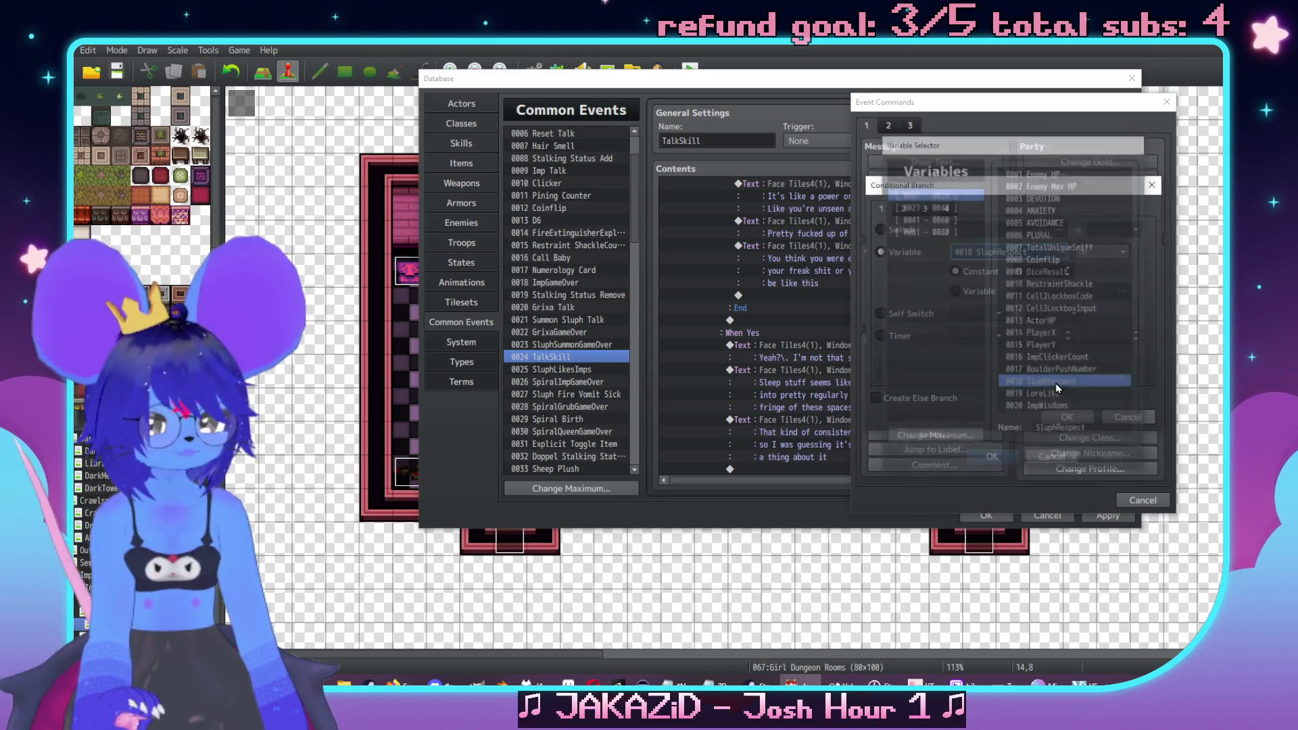
left_click(1095, 250)
left_click(1098, 298)
left_click(1067, 417)
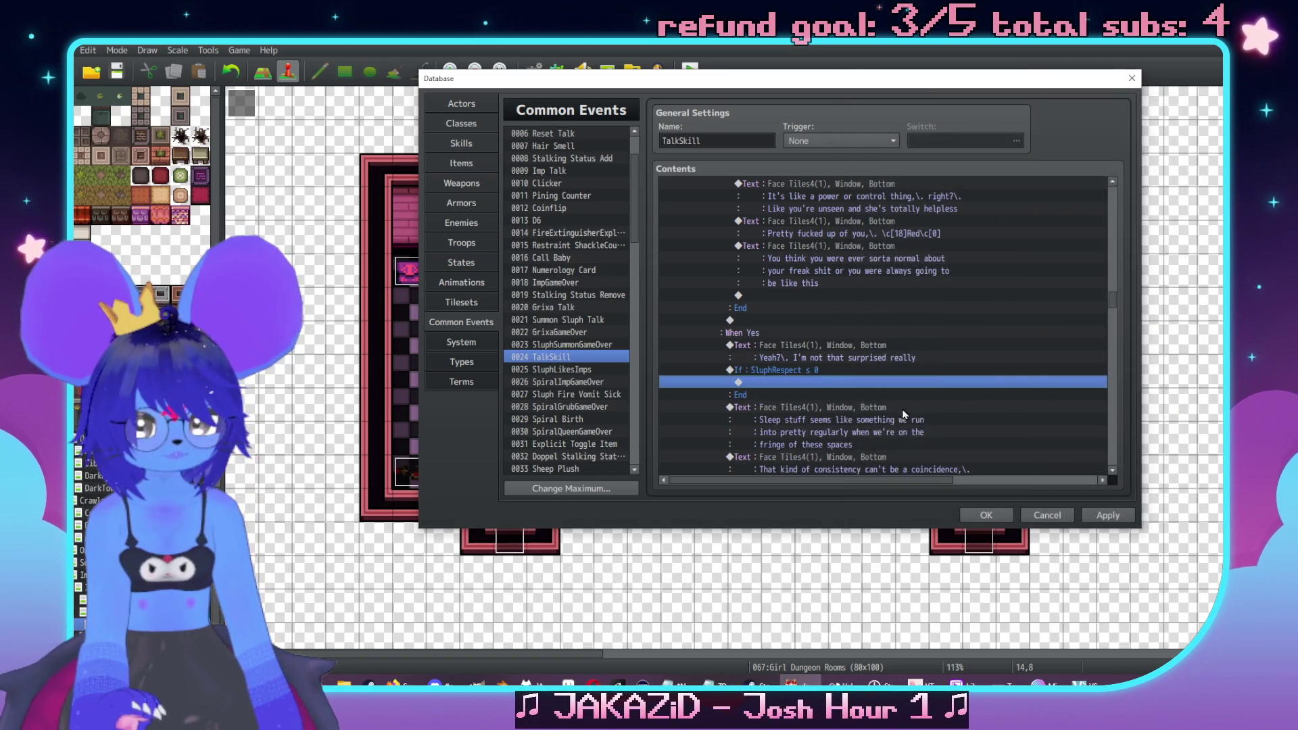
Add a Tiles4-face 'You're a freak…' message inside the SluphRespect ≤ 0 branch
double_click(820, 378)
left_click(809, 177)
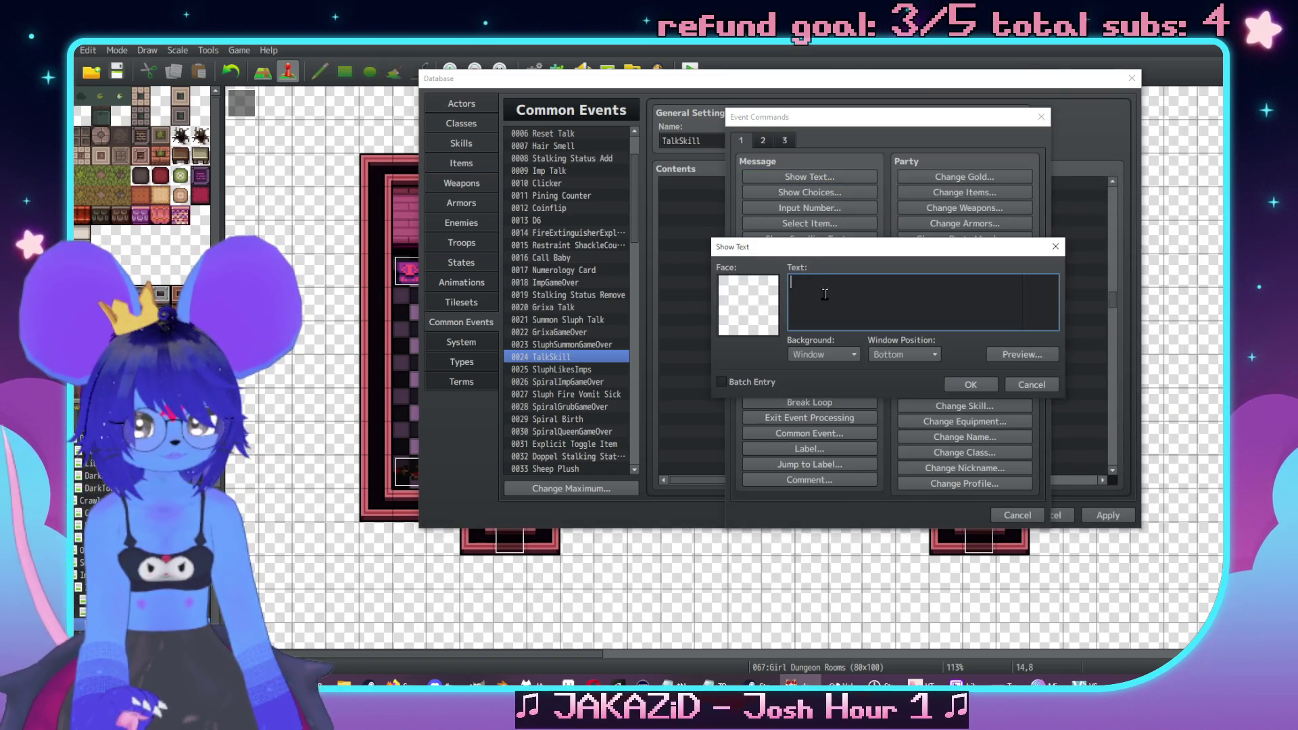
double_click(743, 287)
left_click(747, 250)
double_click(890, 221)
type("but also like")
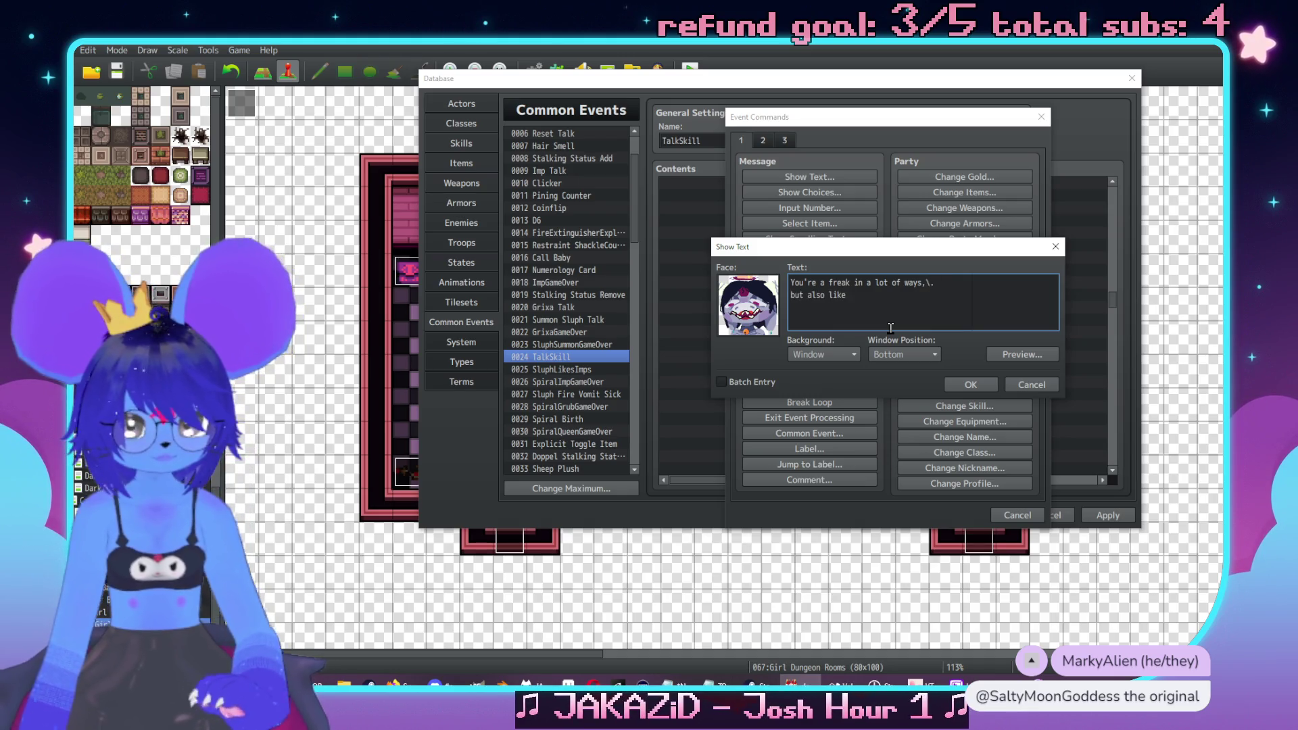
type(",\\. uhh,\\.")
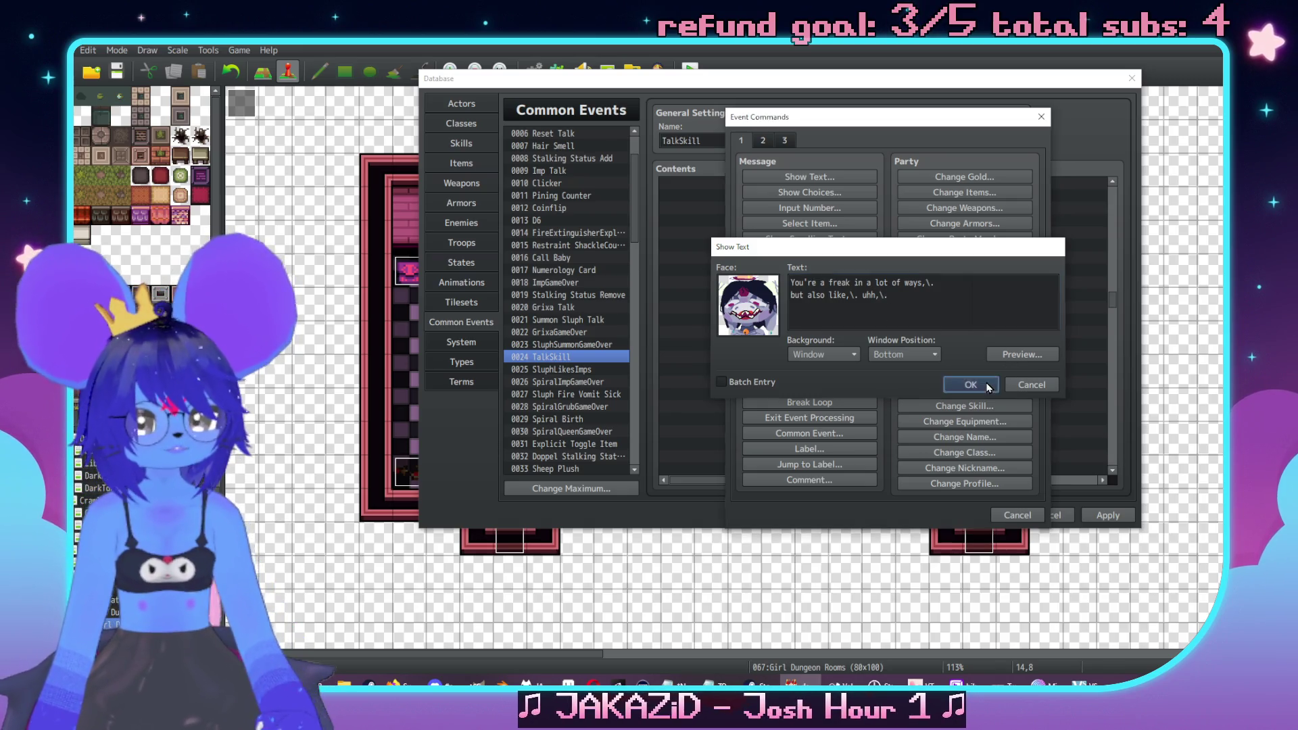
left_click(971, 384)
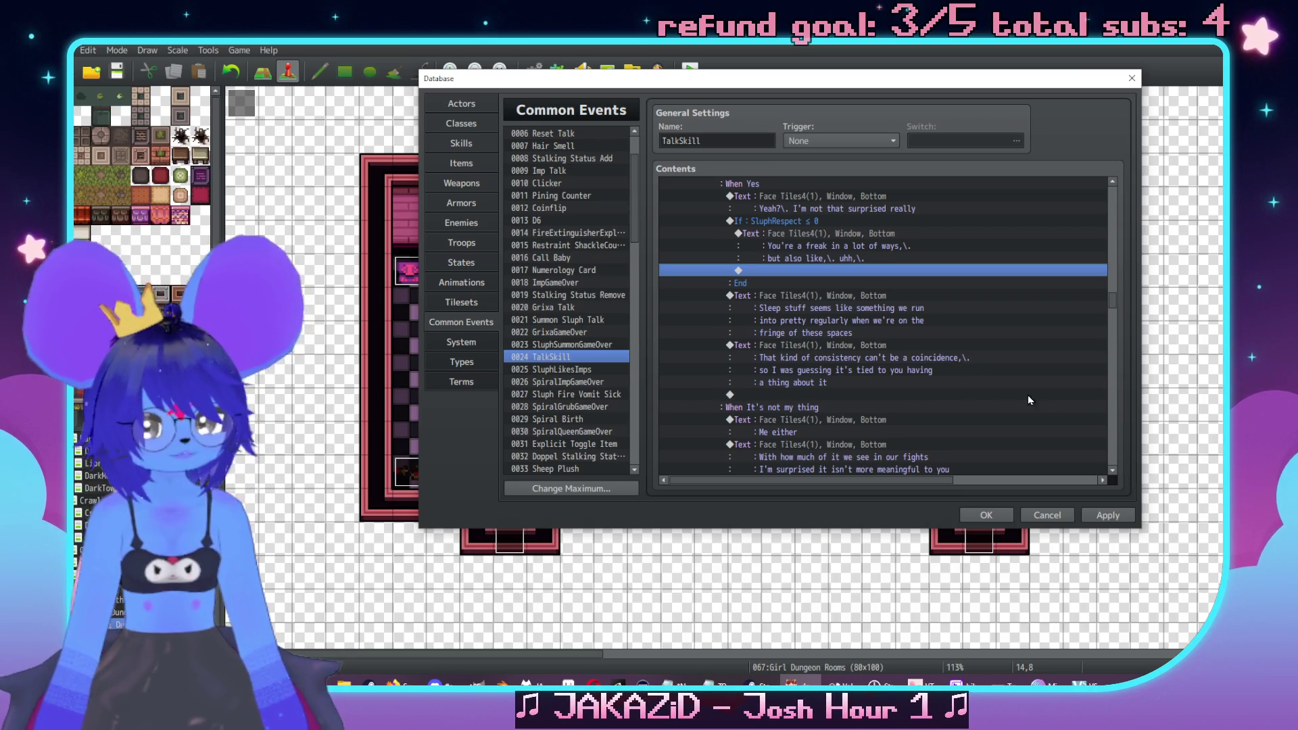
Apply the event changes and close the Database with OK
left_click(1107, 515)
scroll(770, 297, "down", 2)
scroll(800, 269, "down", 1)
scroll(821, 253, "down", 3)
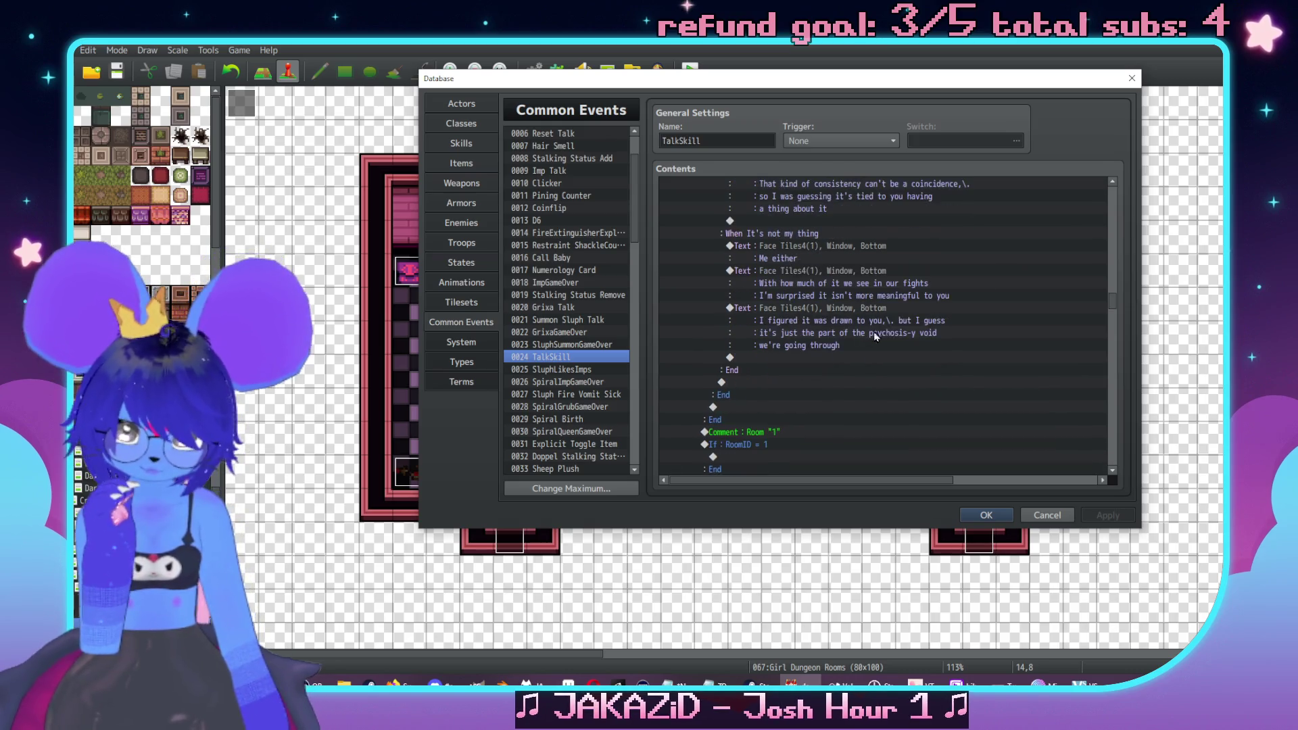
scroll(874, 377, "up", 1)
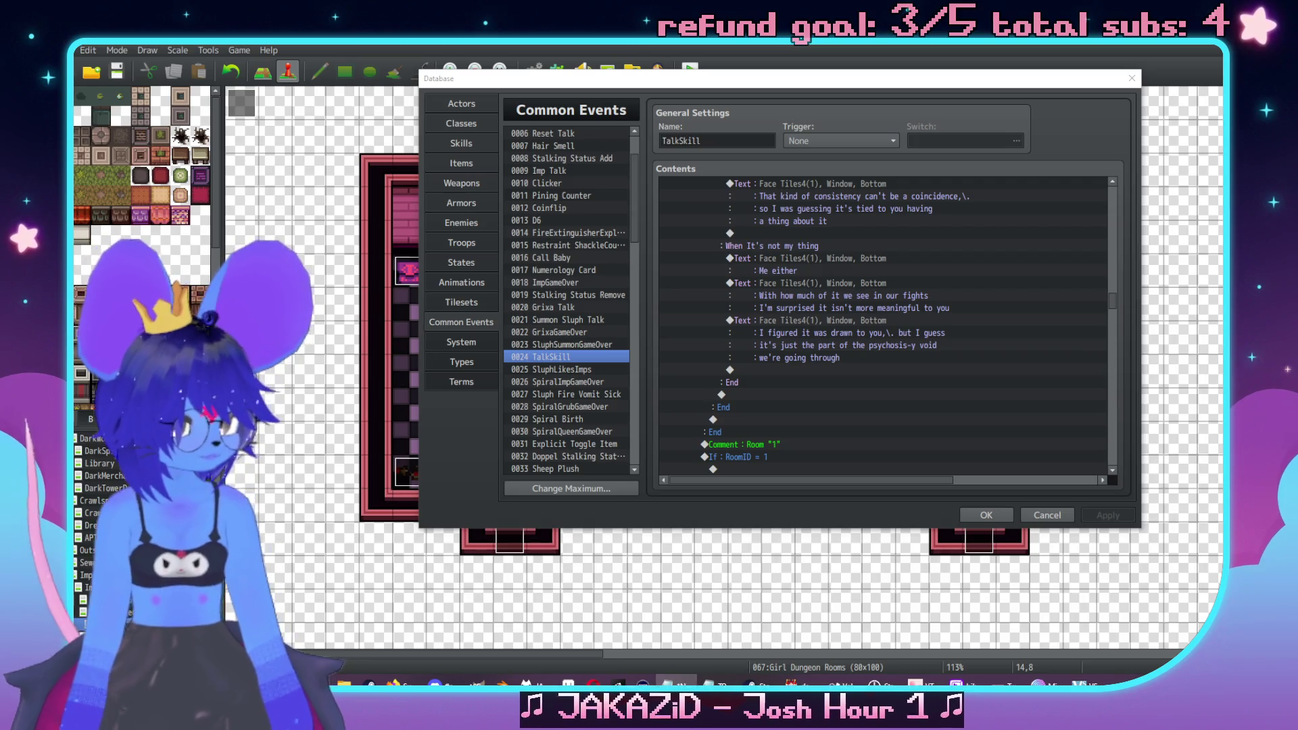
left_click(993, 519)
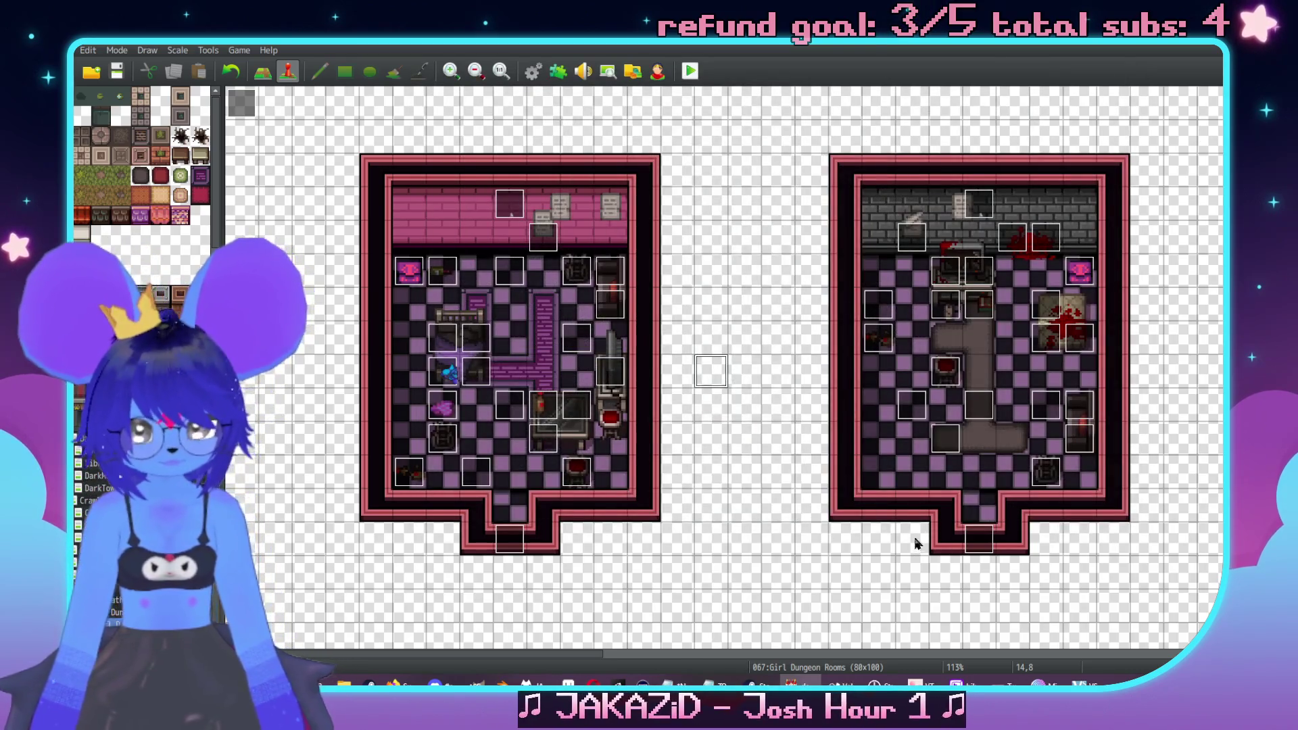
left_click(807, 501)
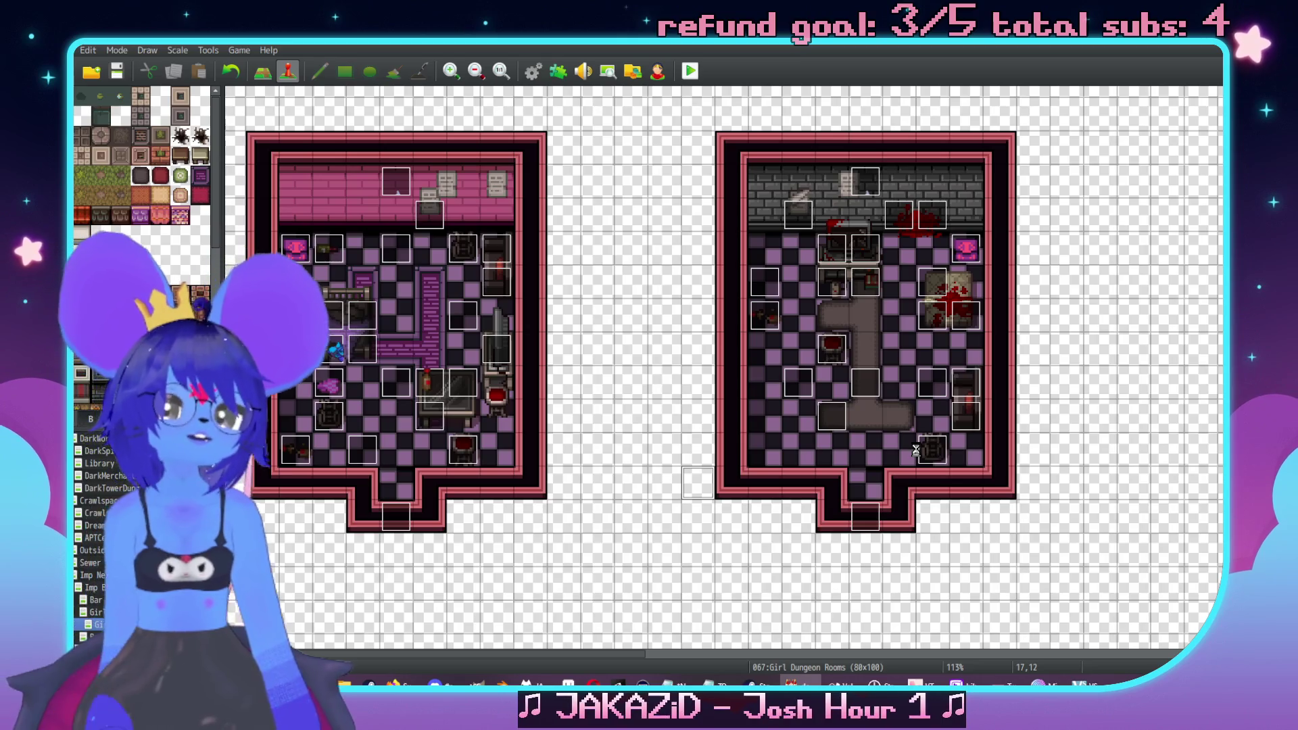